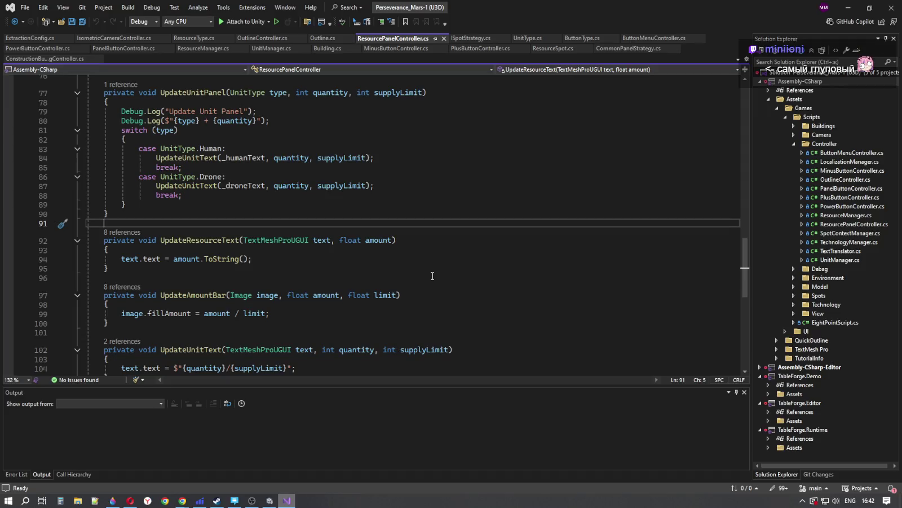
# Step: Switch from Visual Studio to the Unity editor showing the Basalt Bar's filled image
pyautogui.click(270, 501)
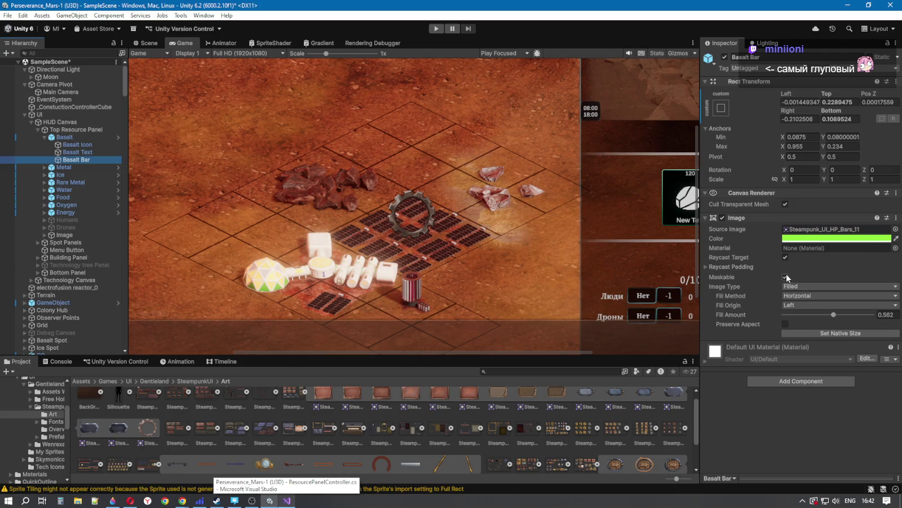
# Step: Select ProgressBar and try Visible Inside and Outside Mask, then return Mask Interaction to None
pyautogui.scroll(-15, 63, 234)
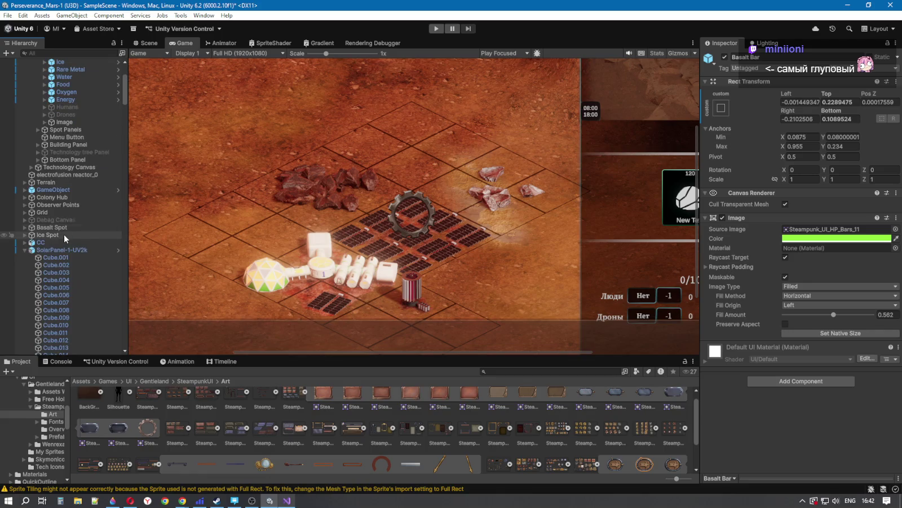
pyautogui.moveTo(124, 125); pyautogui.dragTo(136, 334)
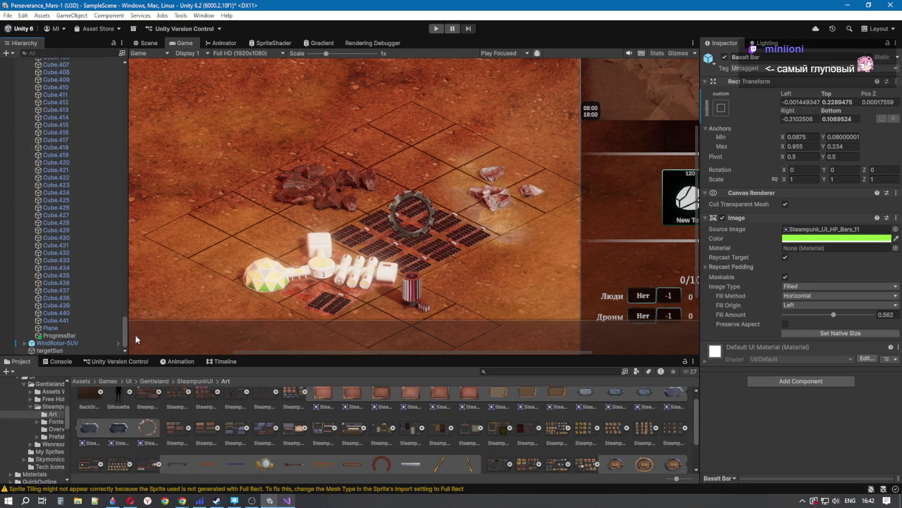
pyautogui.click(59, 335)
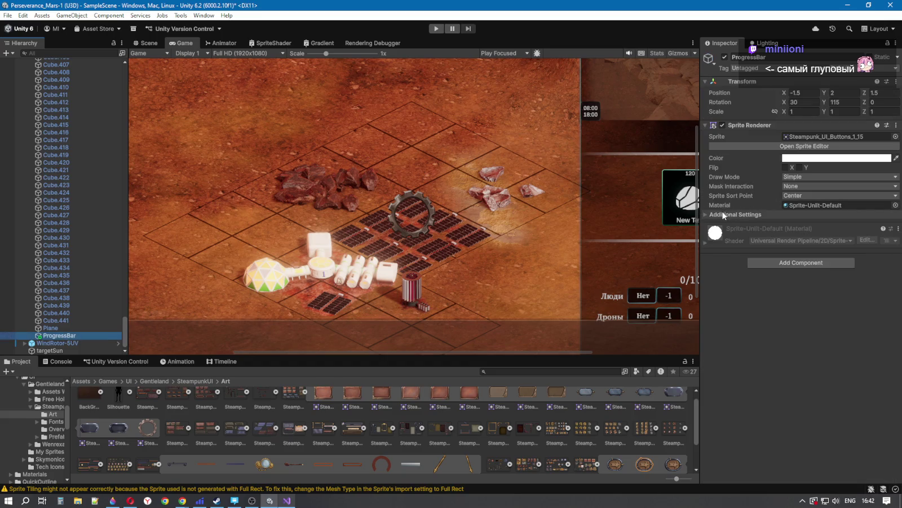
pyautogui.click(795, 178)
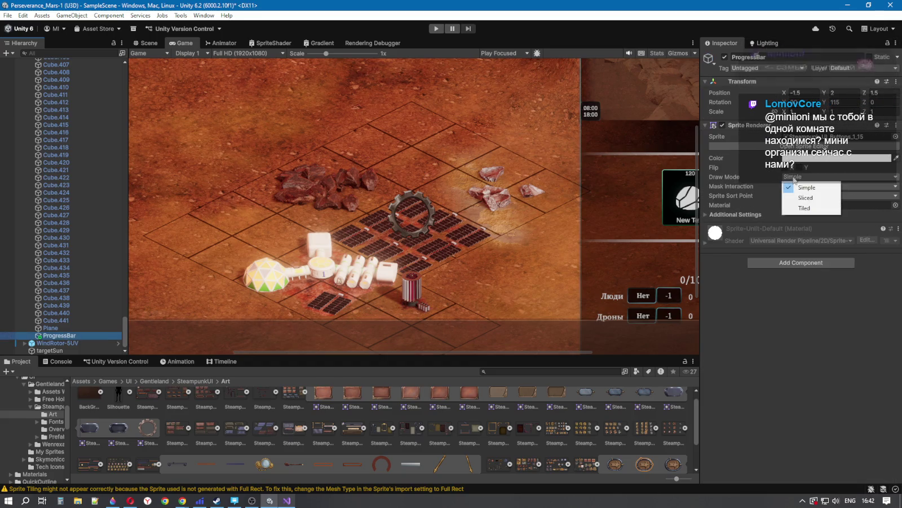
pyautogui.click(777, 179)
pyautogui.click(792, 186)
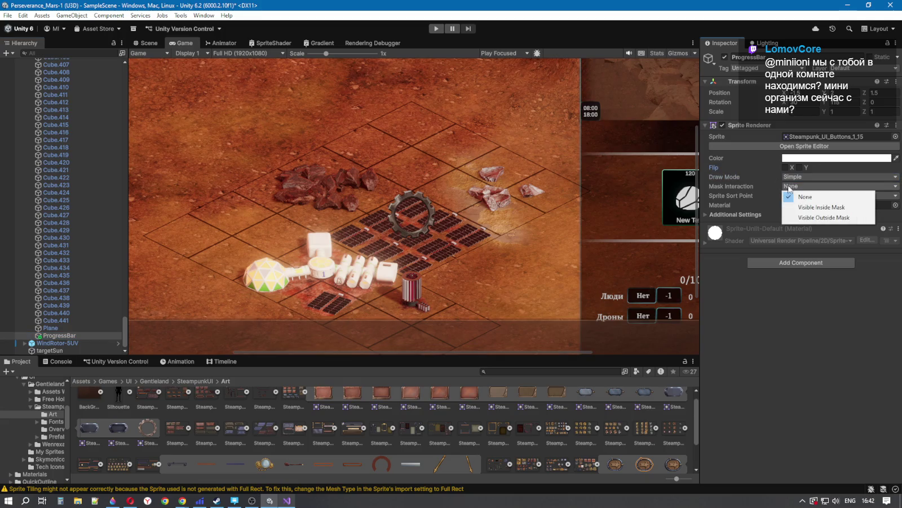
pyautogui.click(801, 207)
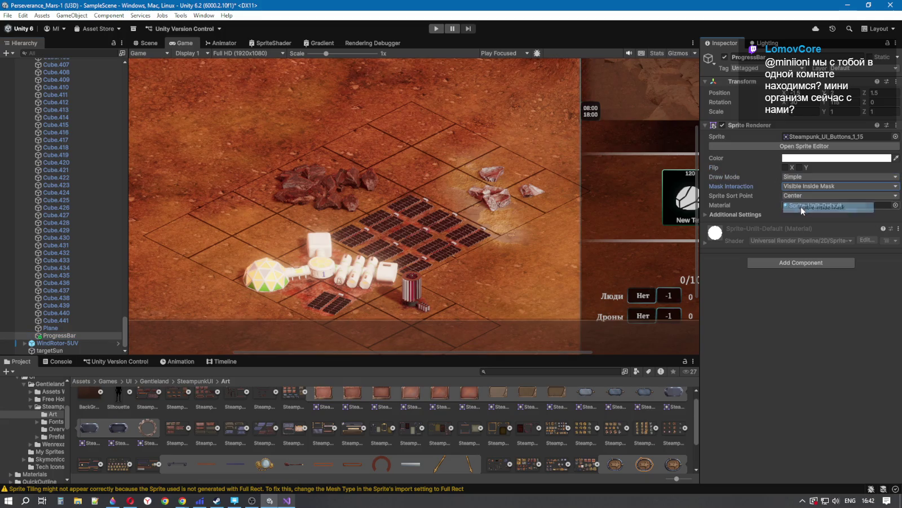
pyautogui.click(805, 186)
pyautogui.click(820, 217)
pyautogui.click(807, 187)
pyautogui.click(795, 197)
# Step: Inspect the sprite's sorting settings and Order in Layer, then return to Visual Studio
pyautogui.click(751, 214)
pyautogui.click(800, 233)
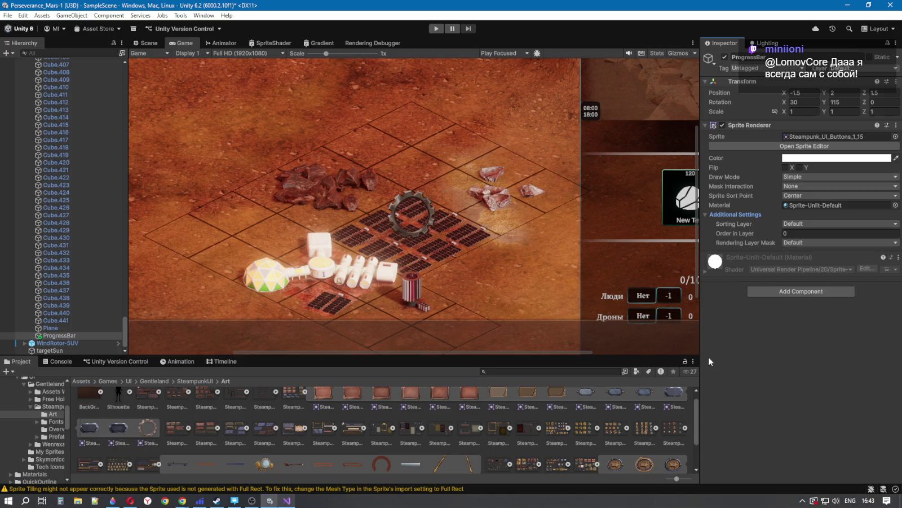
pyautogui.scroll(5, 85, 133)
pyautogui.moveTo(125, 324)
pyautogui.mouseDown()
pyautogui.moveTo(137, 74)
pyautogui.moveTo(138, 90)
pyautogui.moveTo(136, 82)
pyautogui.mouseUp()
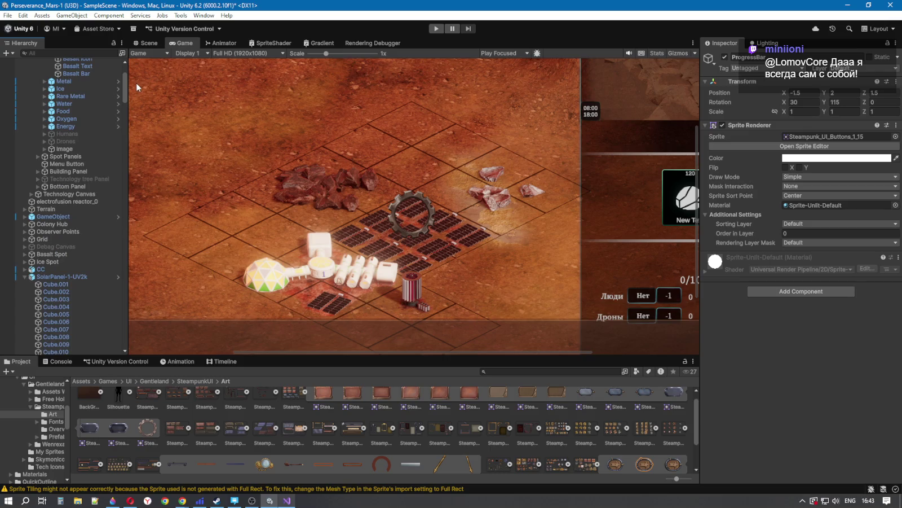
pyautogui.hotkey('alt', 'Tab')
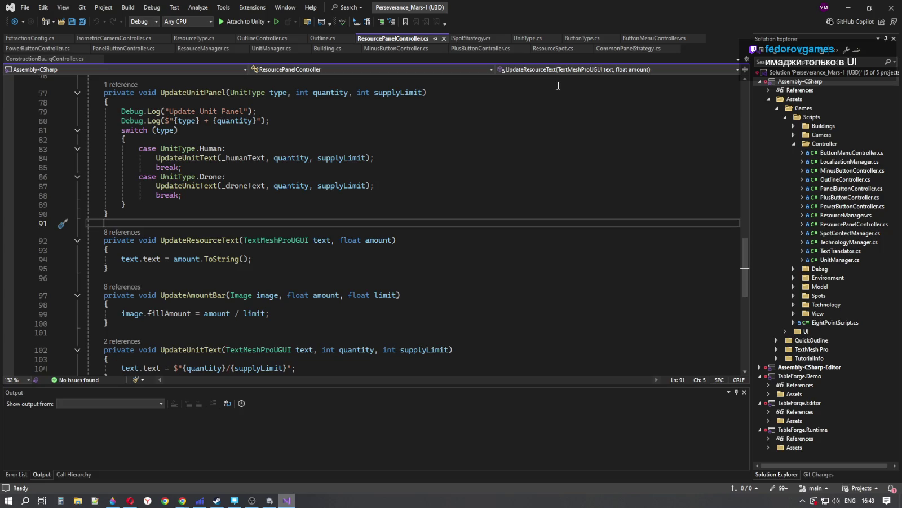
pyautogui.scroll(7, 248, 192)
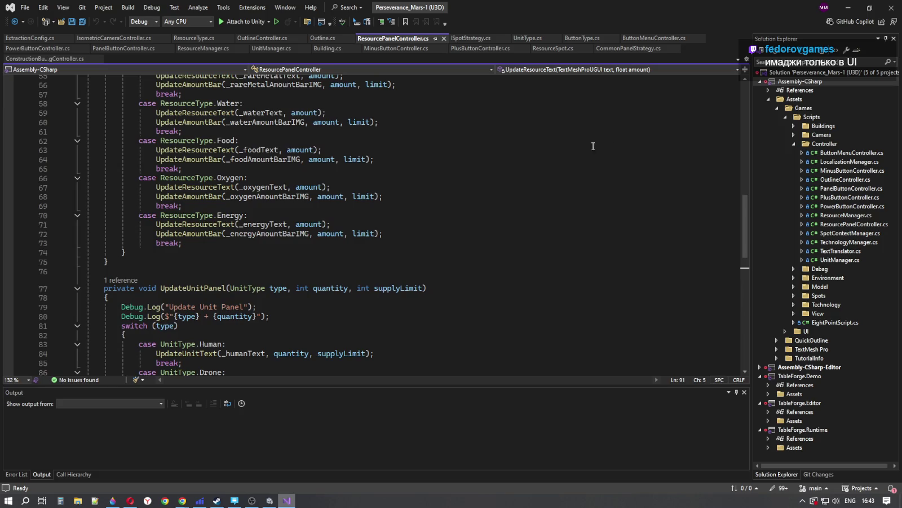
pyautogui.moveTo(743, 215)
pyautogui.mouseDown()
pyautogui.moveTo(746, 87)
pyautogui.moveTo(741, 132)
pyautogui.mouseUp()
pyautogui.click(848, 8)
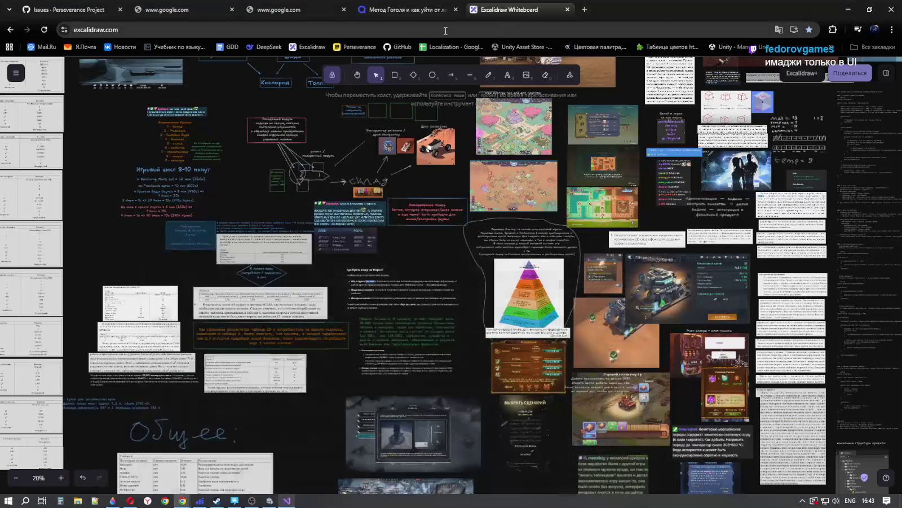
# Step: Open a new Chrome tab on the DeepSeek chat page
pyautogui.click(585, 8)
pyautogui.click(265, 47)
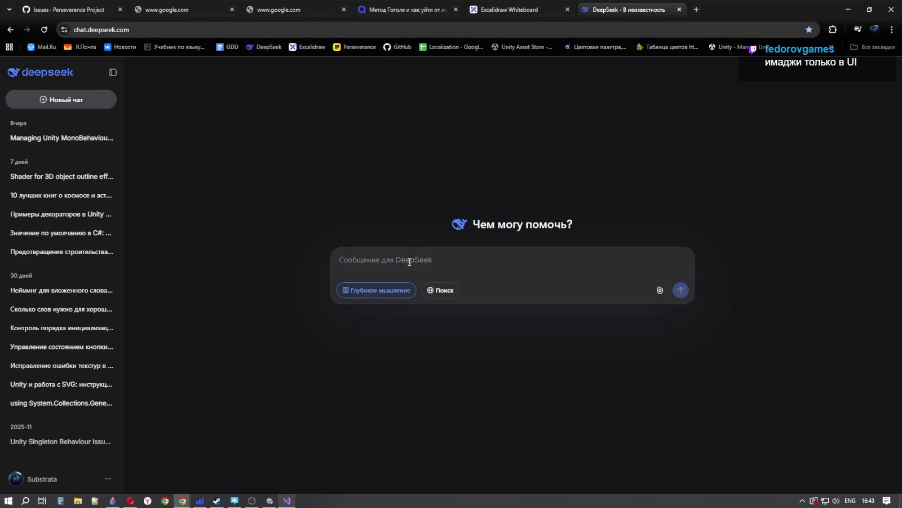
# Step: Send a Russian question asking how to use Fill on a sprite when it only works on Image
pyautogui.write('ghb')
pyautogui.press('BackSpace')
pyautogui.press('BackSpace')
pyautogui.press('BackSpace')
pyautogui.hotkey('alt', 'shift')
pyautogui.write('к на спр')
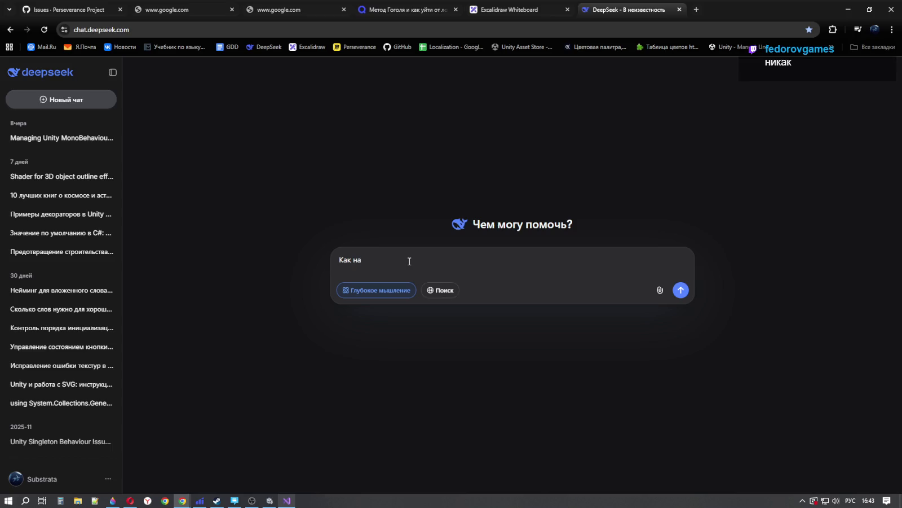
pyautogui.write('айте ')
pyautogui.write('в юнити ис')
pyautogui.write('пользовать')
pyautogui.hotkey('alt', 'shift')
pyautogui.write(' fill')
pyautogui.hotkey('alt', 'shift')
pyautogui.write('параметр')
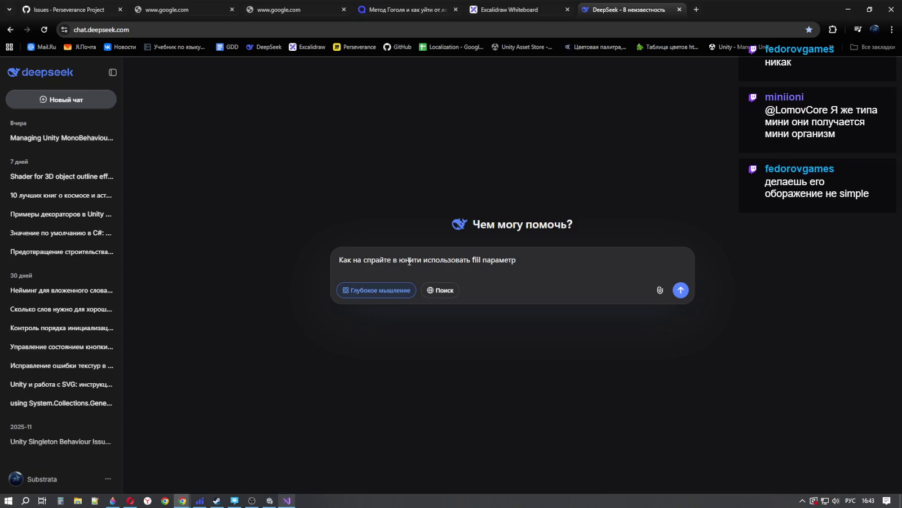
pyautogui.write('еслии')
pyautogui.write(' он')
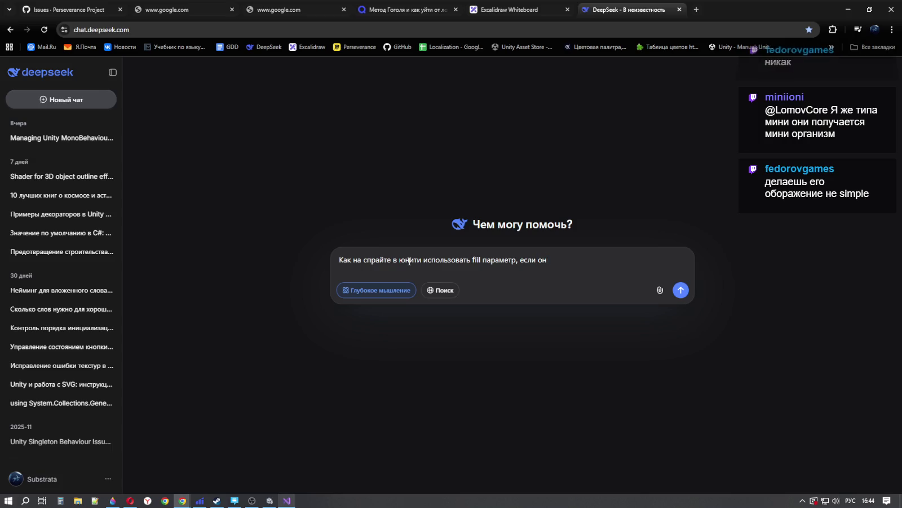
pyautogui.write('применяе')
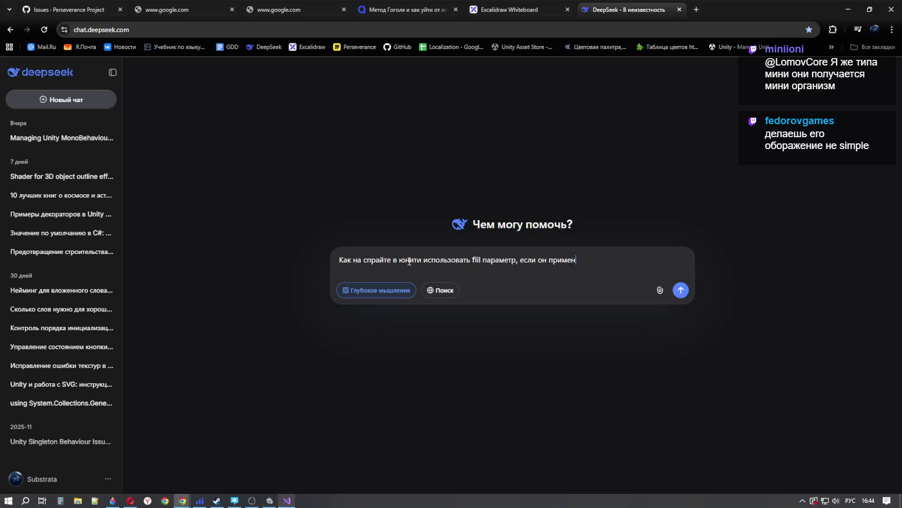
pyautogui.write('я тлько')
pyautogui.write('лько ')
pyautogui.write('име')
pyautogui.press('BackSpace')
pyautogui.press('BackSpace')
pyautogui.press('BackSpace')
pyautogui.hotkey('alt', 'shift')
pyautogui.write('mage')
pyautogui.hotkey('alt', 'shift')
pyautogui.write('?')
pyautogui.press('Return')
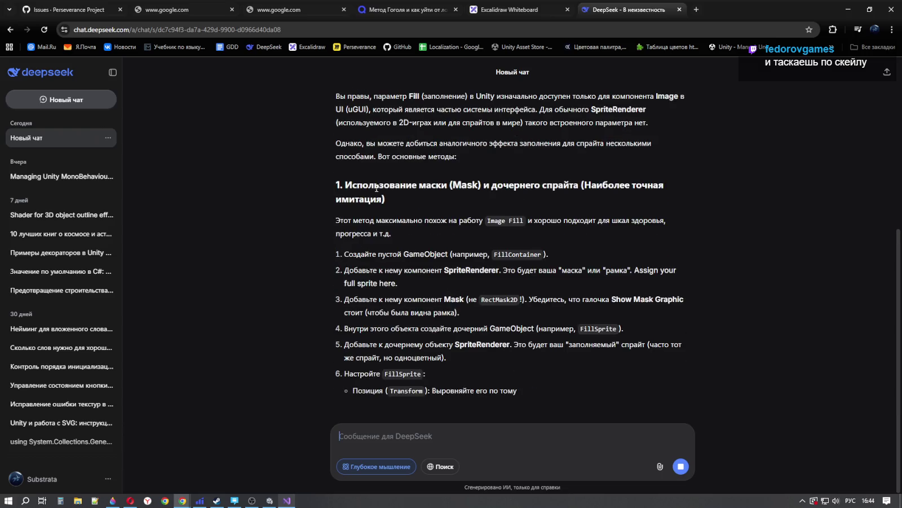
# Step: Highlight the answer's opening lines noting world sprites lack the Fill parameter
pyautogui.scroll(2, 446, 255)
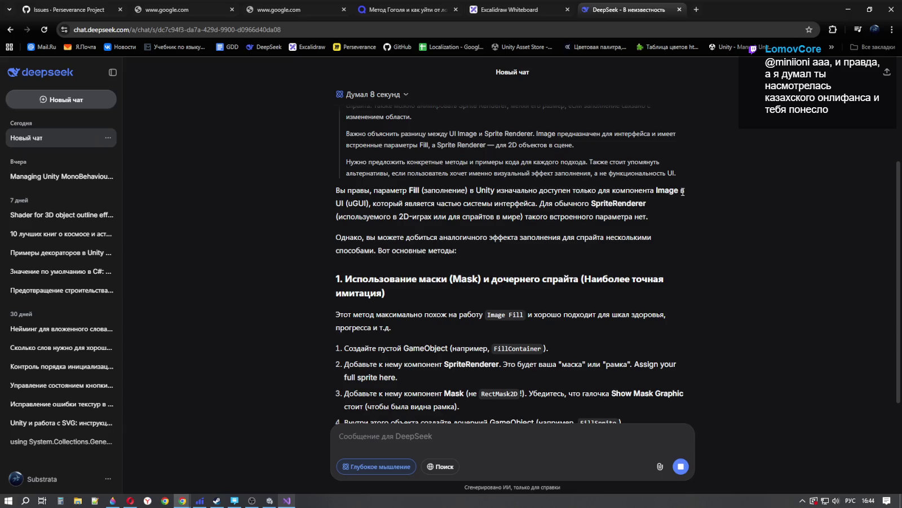
pyautogui.moveTo(373, 203); pyautogui.dragTo(540, 207)
pyautogui.click(657, 215)
pyautogui.moveTo(399, 217); pyautogui.dragTo(666, 224)
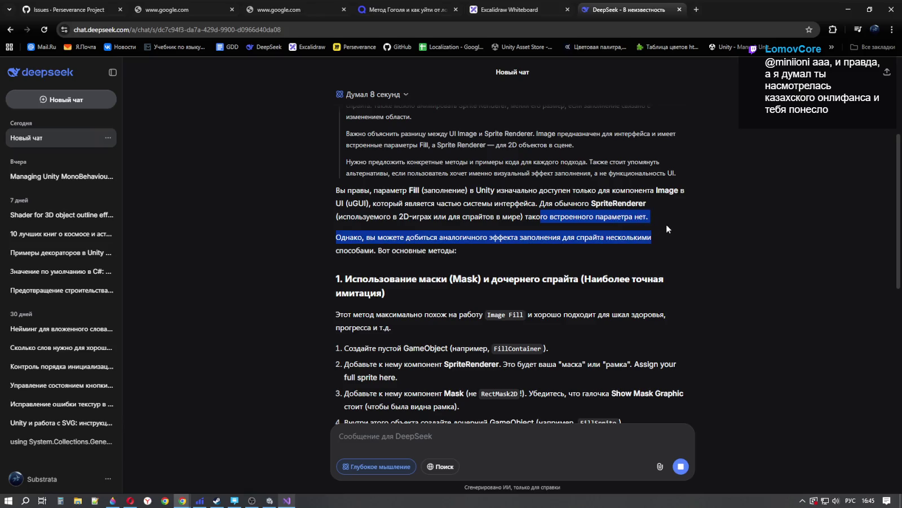
pyautogui.click(671, 226)
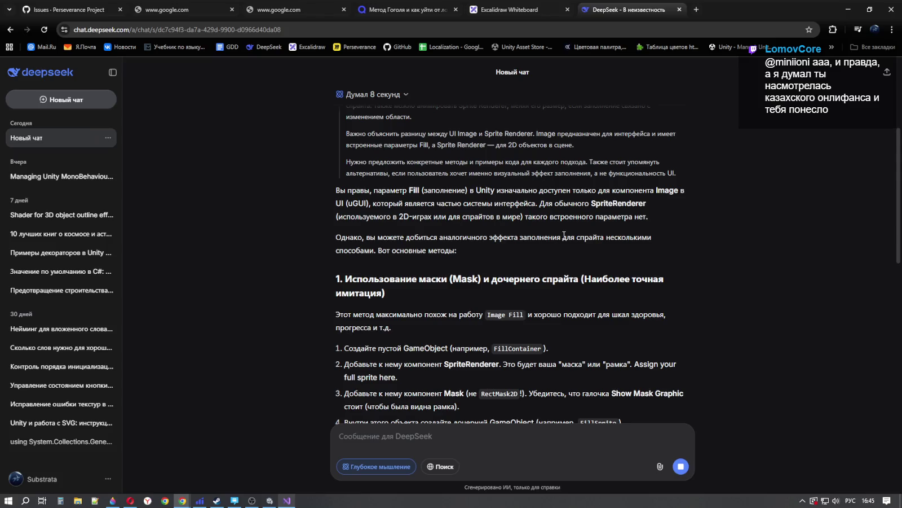
pyautogui.moveTo(561, 238); pyautogui.dragTo(670, 252)
pyautogui.moveTo(410, 253)
pyautogui.mouseDown()
pyautogui.moveTo(464, 243)
pyautogui.moveTo(471, 259)
pyautogui.mouseUp()
pyautogui.click(471, 259)
# Step: Highlight the mask method's steps, including the FillContainer object and Mask component
pyautogui.scroll(-1, 426, 268)
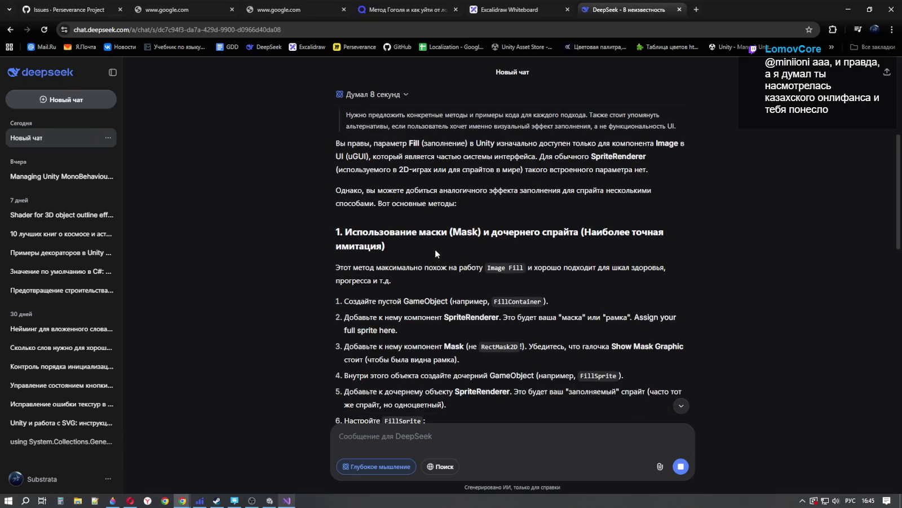
pyautogui.moveTo(339, 268); pyautogui.dragTo(462, 272)
pyautogui.moveTo(522, 276); pyautogui.dragTo(598, 282)
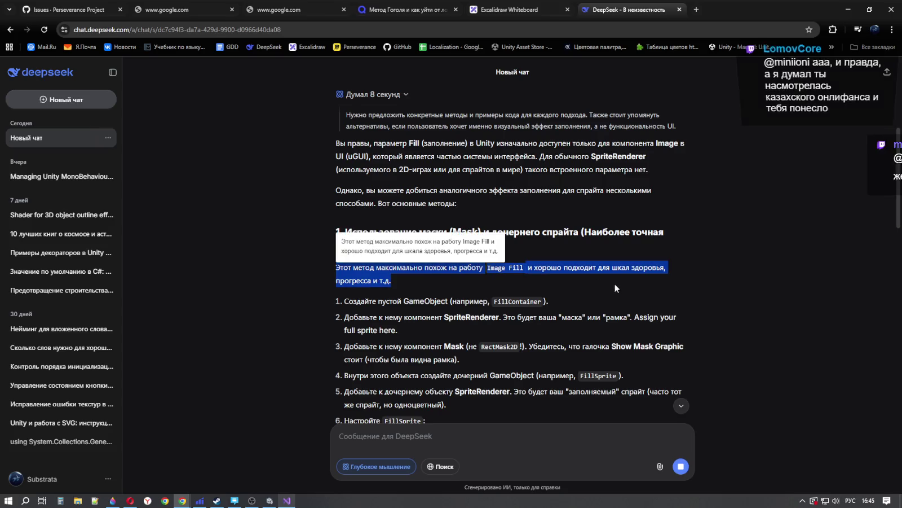
pyautogui.click(401, 286)
pyautogui.scroll(-2, 401, 284)
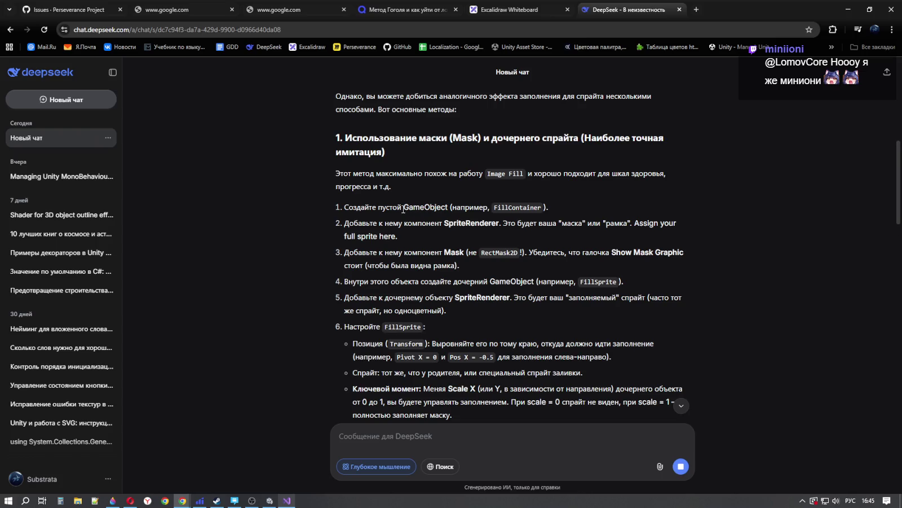
pyautogui.moveTo(402, 207); pyautogui.dragTo(548, 209)
pyautogui.click(582, 207)
pyautogui.moveTo(445, 252); pyautogui.dragTo(538, 250)
pyautogui.click(576, 267)
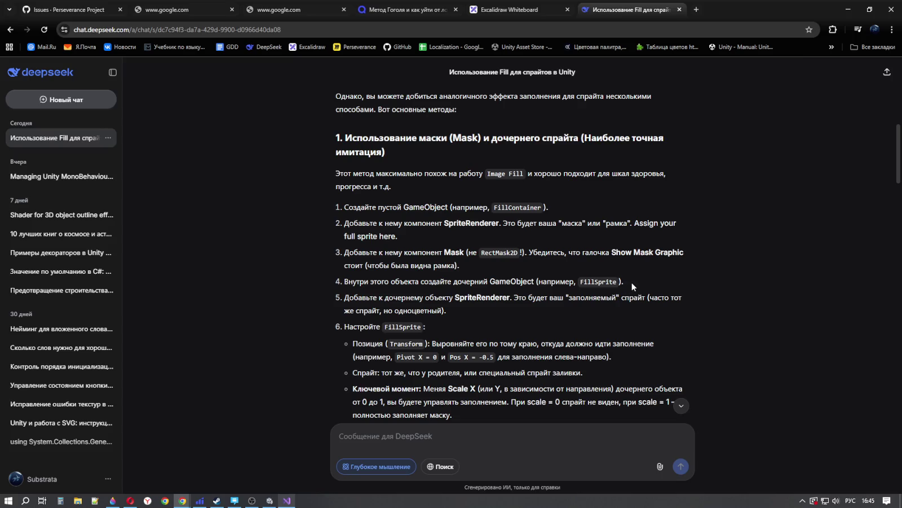
# Step: Read through the answer's fill script and SpriteFill shader code, then return to Unity
pyautogui.scroll(-1, 632, 279)
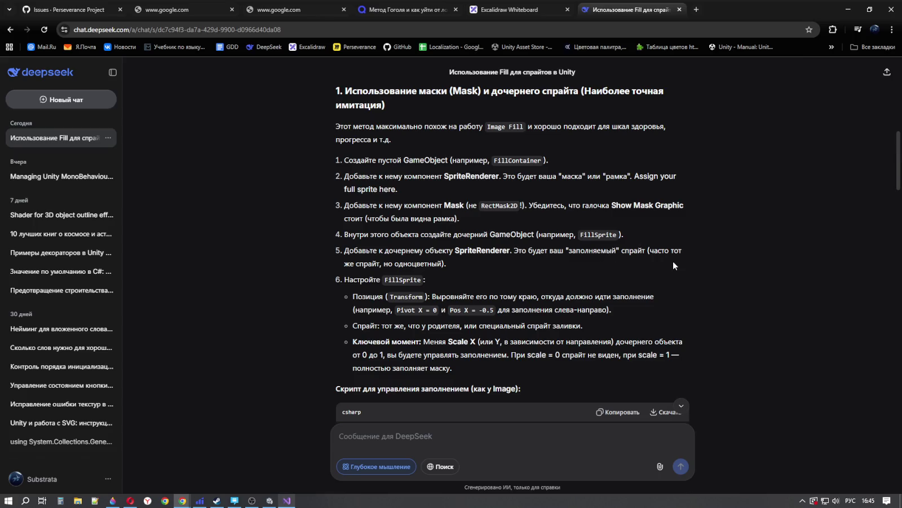
pyautogui.scroll(-2, 673, 265)
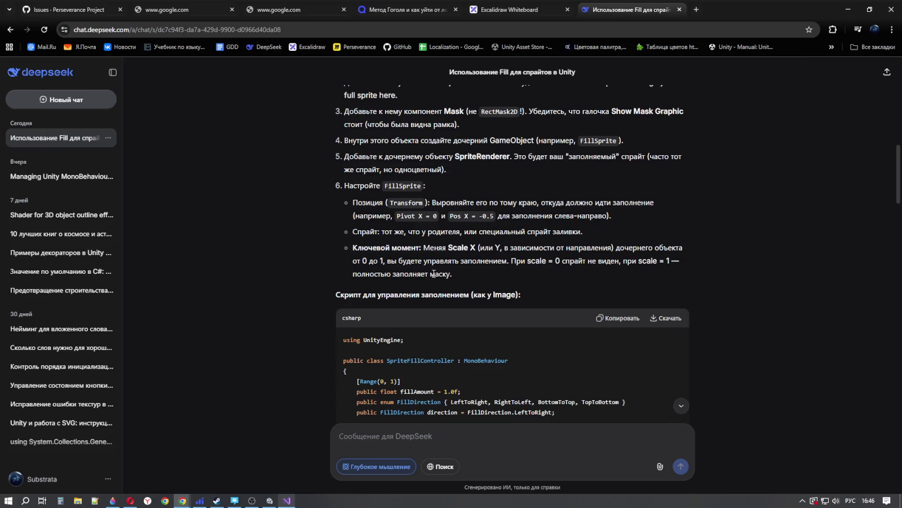
pyautogui.scroll(-15, 590, 277)
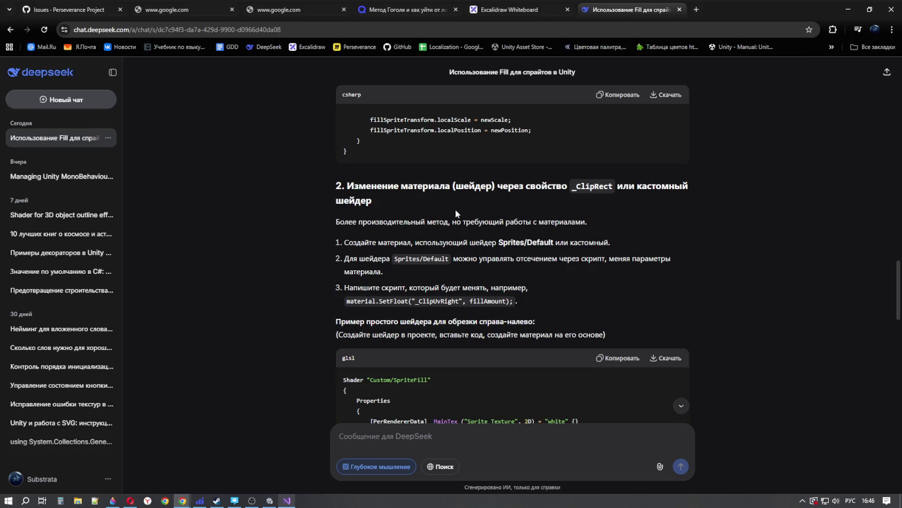
pyautogui.scroll(-3, 455, 213)
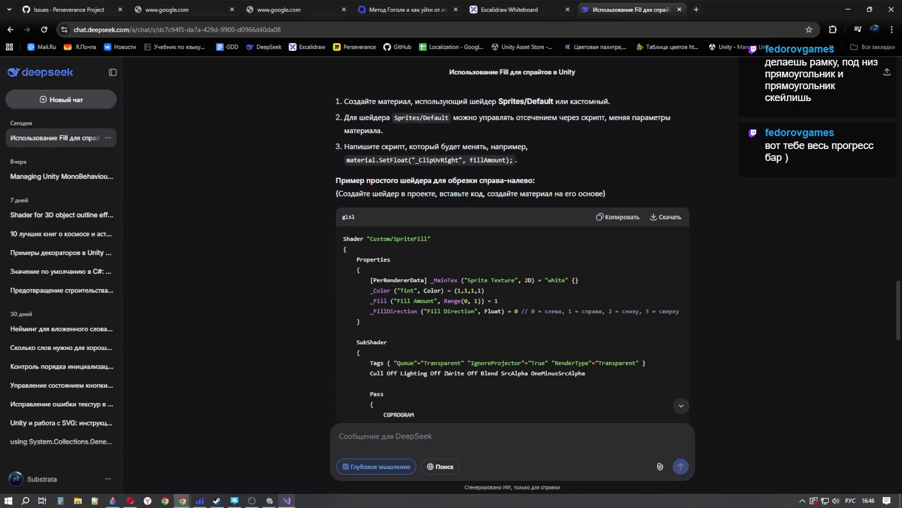
pyautogui.click(270, 500)
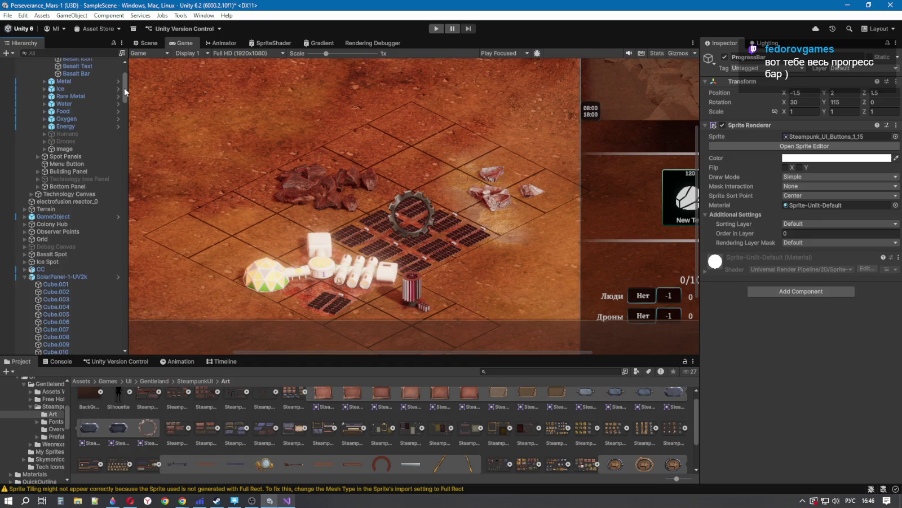
# Step: Collapse the SolarPanel-1-UV2k and UI branches in the Hierarchy
pyautogui.scroll(5, 123, 90)
pyautogui.moveTo(125, 75); pyautogui.dragTo(127, 101)
pyautogui.scroll(10, 62, 203)
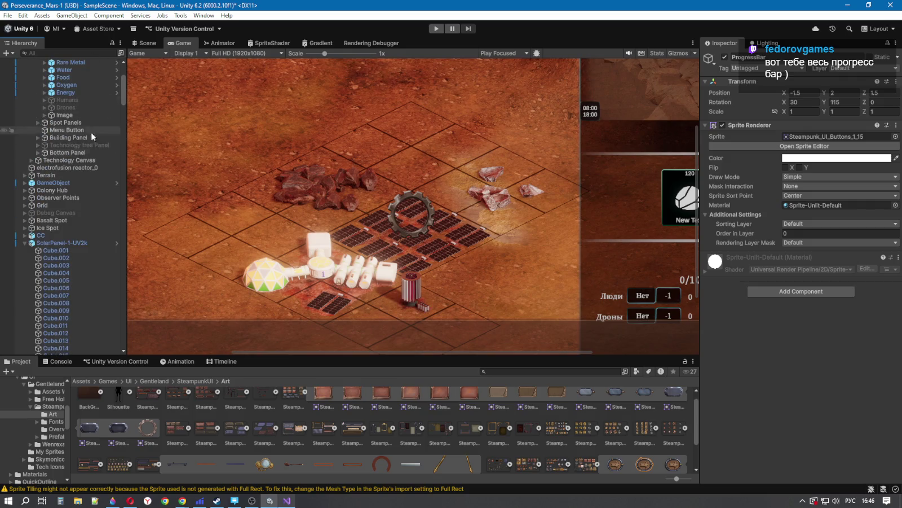
pyautogui.click(25, 243)
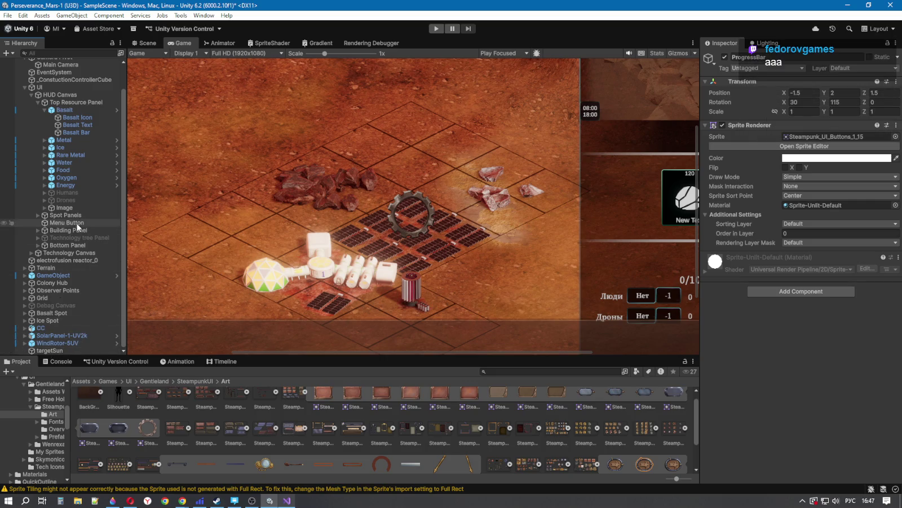
pyautogui.click(25, 87)
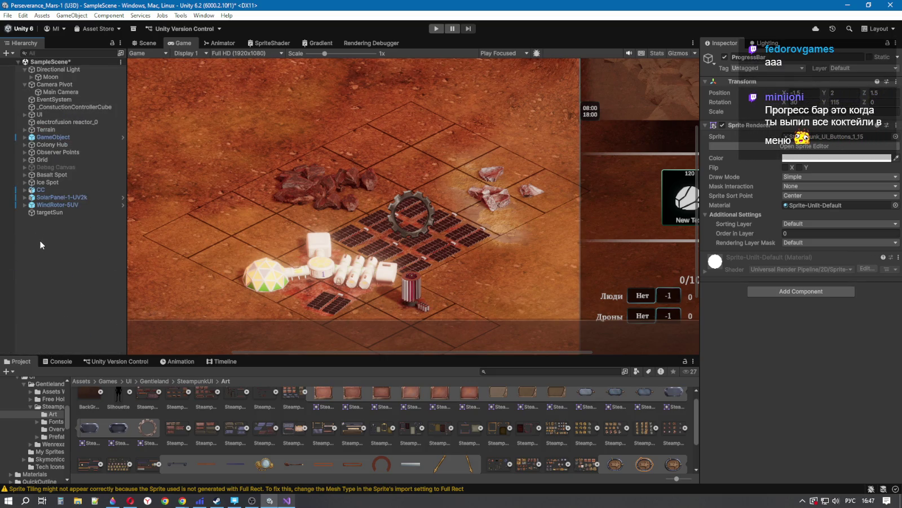
# Step: Add a UI Image under Technology Canvas and select it to view its settings
pyautogui.rightClick(43, 247)
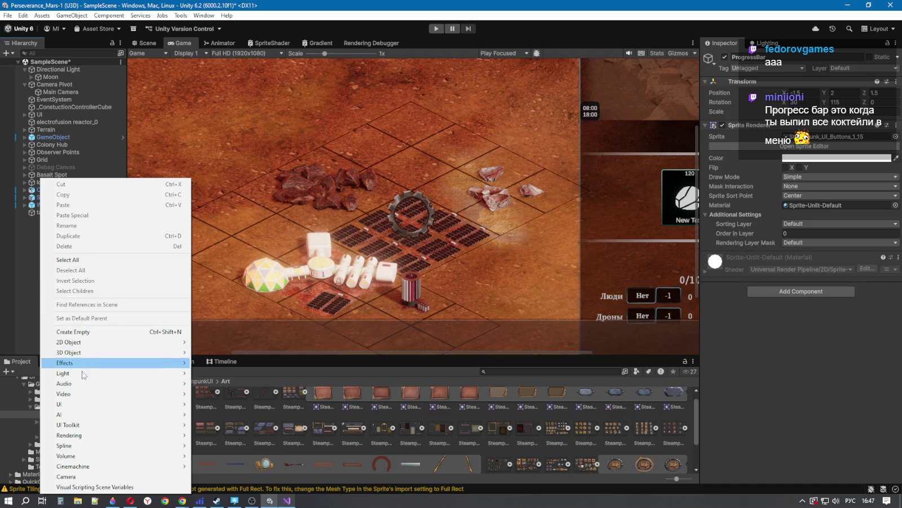
pyautogui.moveTo(127, 406)
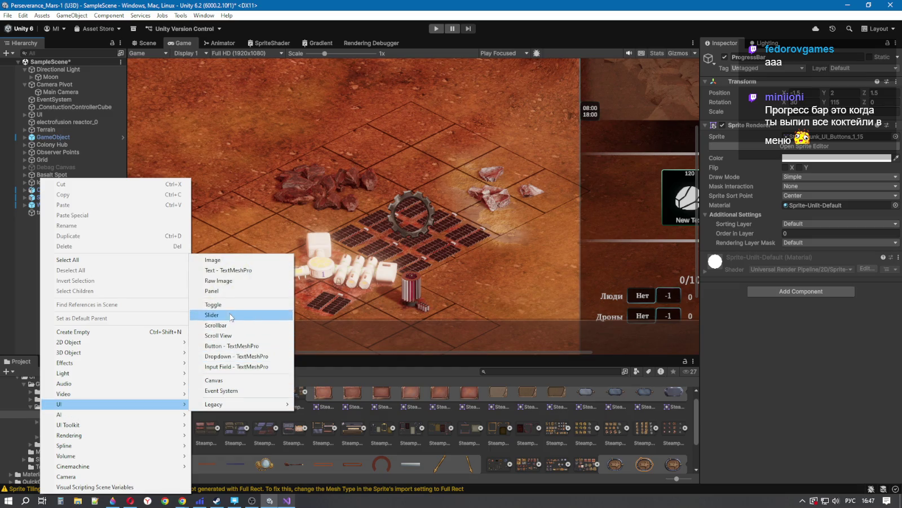
pyautogui.click(229, 261)
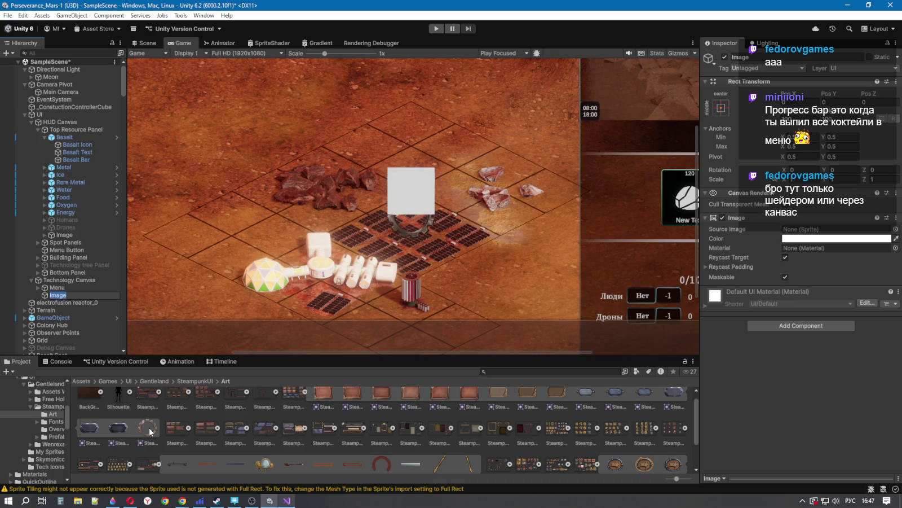
pyautogui.click(67, 288)
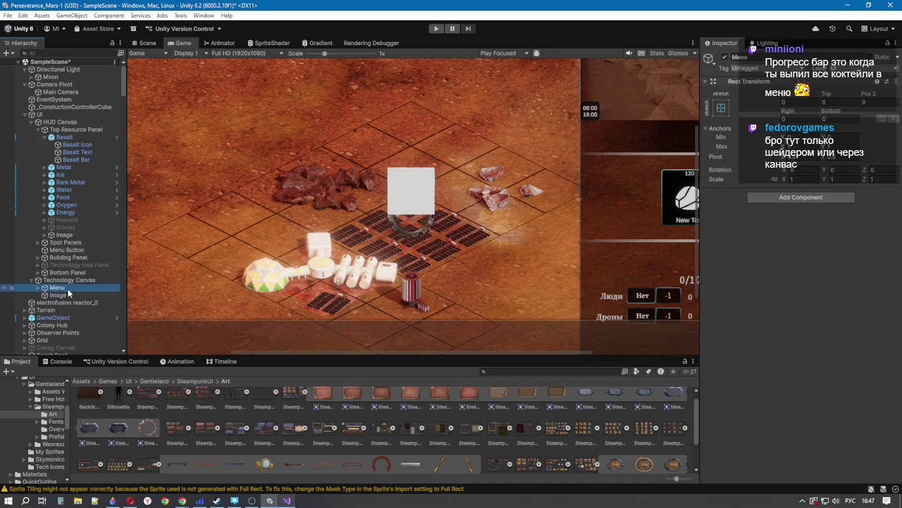
pyautogui.click(63, 296)
pyautogui.scroll(-4, 57, 194)
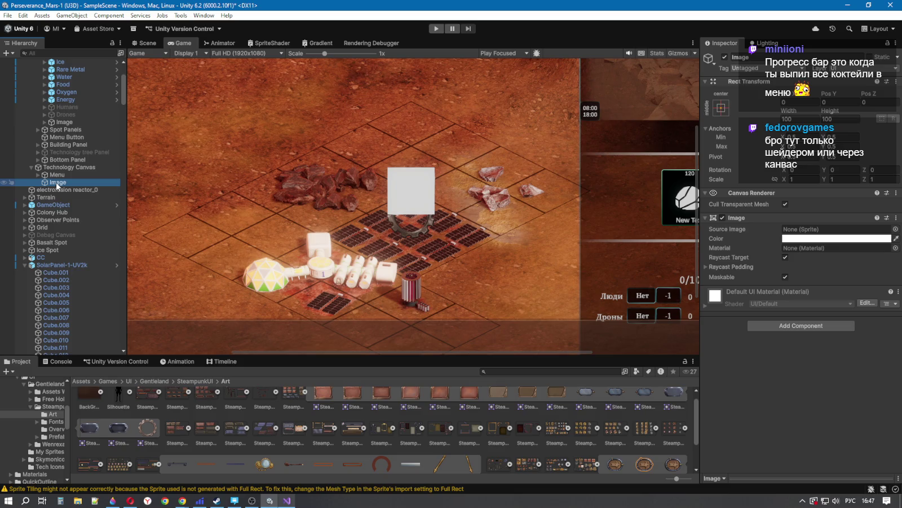
pyautogui.scroll(1, 59, 187)
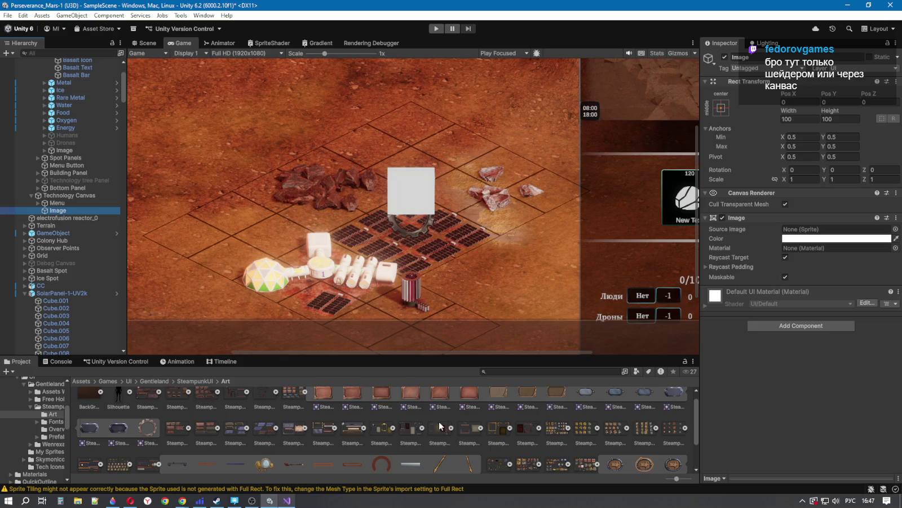
# Step: Give the Image the Steampunk_UI_Buttons_1_15 gear sprite, Filled type, and test Fill Amount
pyautogui.moveTo(147, 427); pyautogui.dragTo(801, 229)
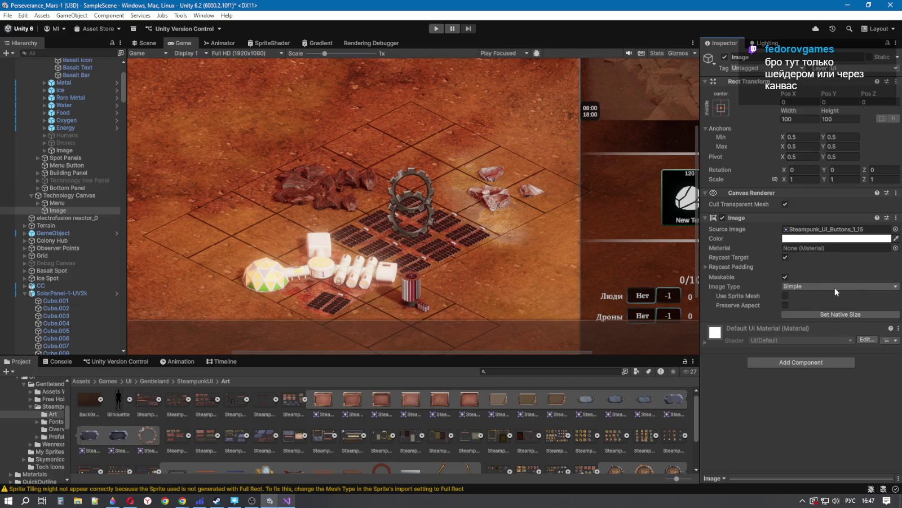
pyautogui.click(836, 287)
pyautogui.click(829, 327)
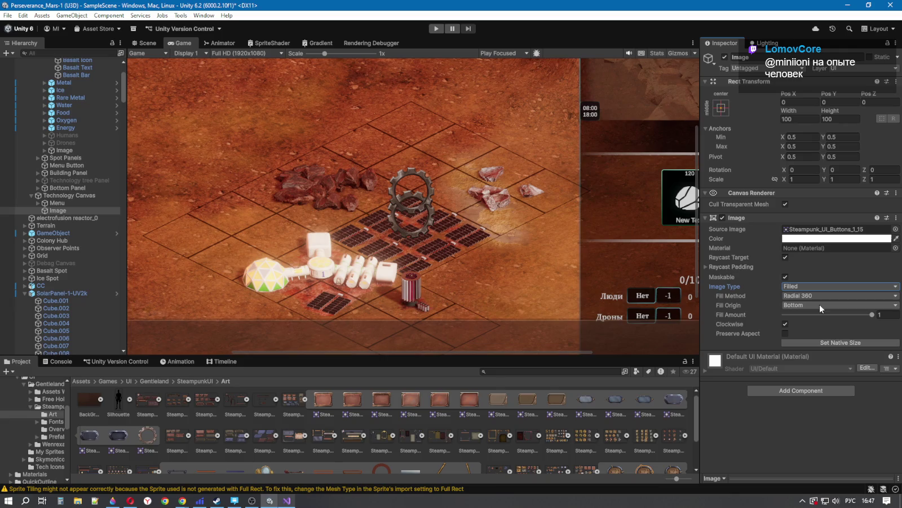
pyautogui.moveTo(871, 316)
pyautogui.mouseDown()
pyautogui.moveTo(785, 321)
pyautogui.moveTo(790, 332)
pyautogui.moveTo(872, 326)
pyautogui.moveTo(801, 314)
pyautogui.moveTo(885, 309)
pyautogui.mouseUp()
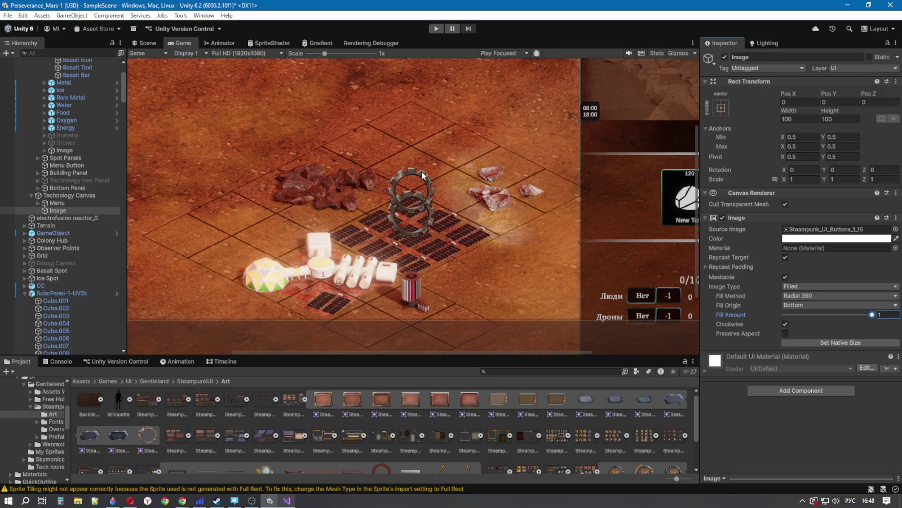
# Step: Return to ResourcePanelController.cs in Visual Studio
pyautogui.scroll(-6, 82, 312)
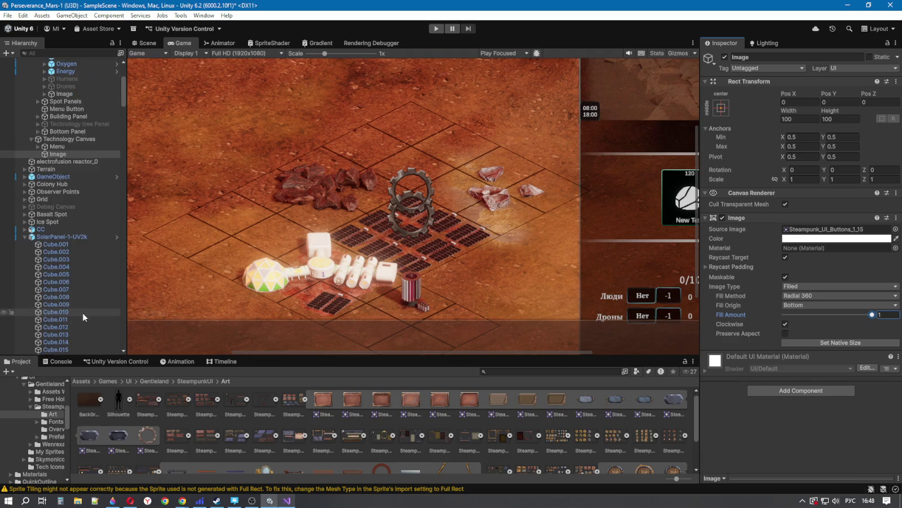
pyautogui.moveTo(121, 91)
pyautogui.mouseDown()
pyautogui.moveTo(124, 229)
pyautogui.moveTo(129, 80)
pyautogui.mouseUp()
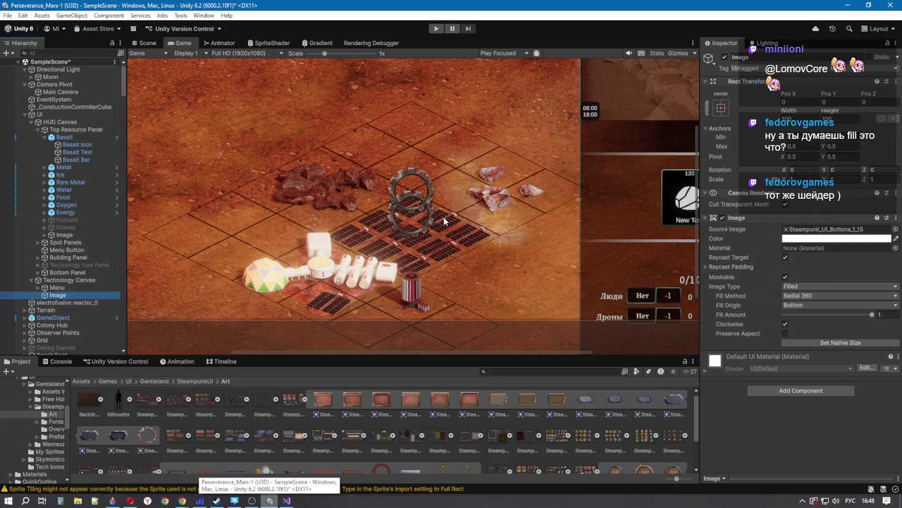
pyautogui.click(287, 500)
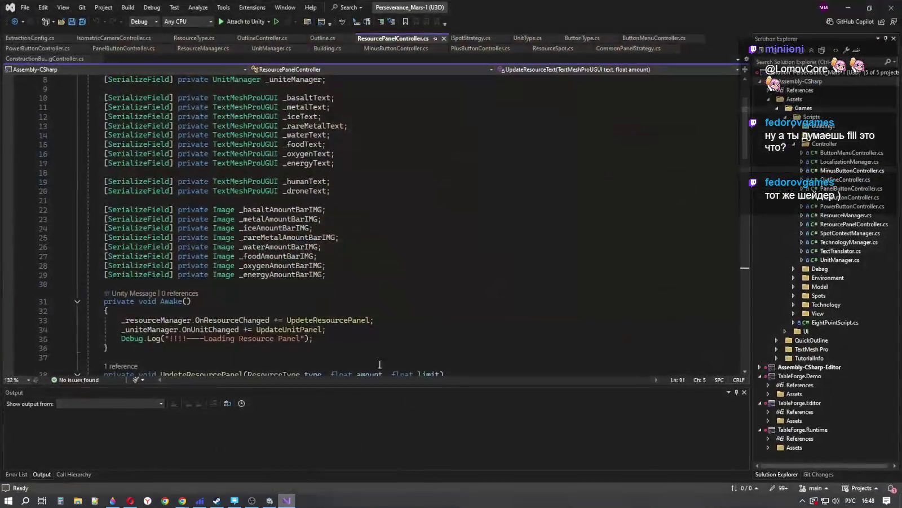
# Step: Switch from the code editor to DeepSeek and highlight the line about creating the shader and material
pyautogui.click(401, 283)
pyautogui.hotkey('alt', 'Tab')
pyautogui.hotkey('alt', 'Tab')
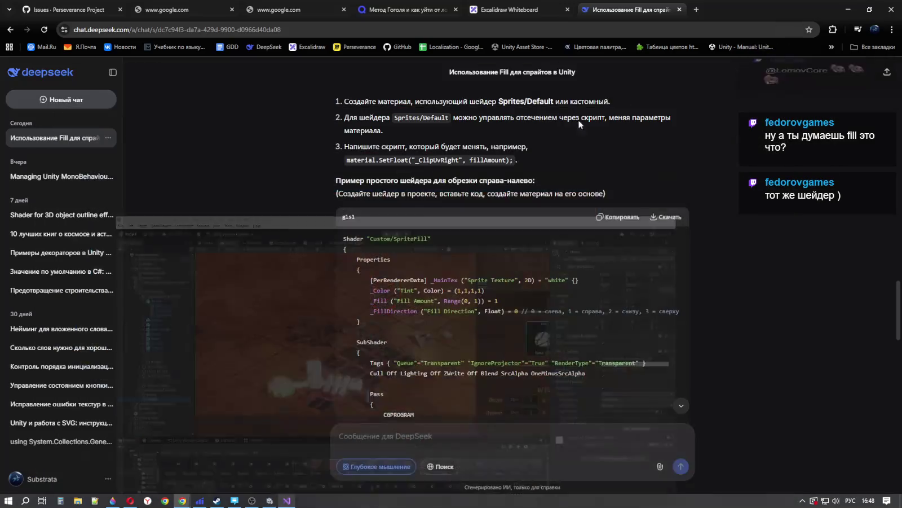
pyautogui.scroll(-4, 463, 252)
pyautogui.scroll(3, 463, 252)
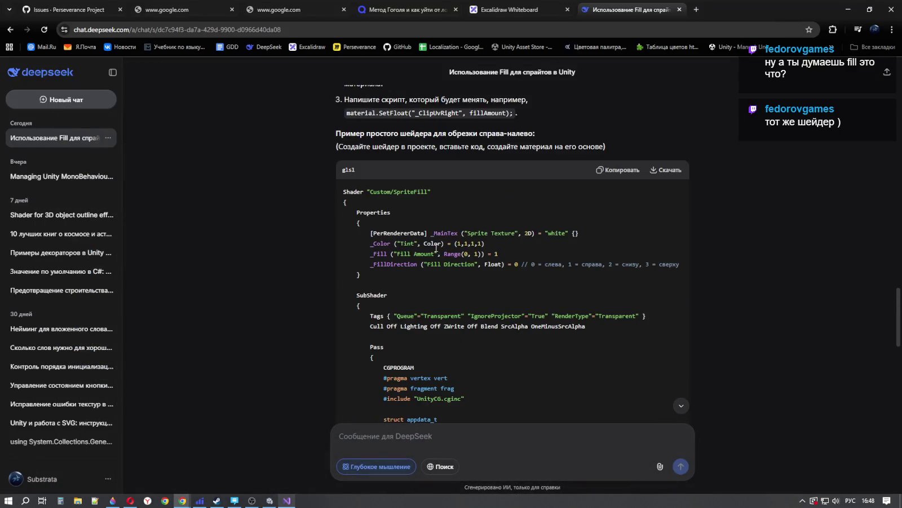
pyautogui.moveTo(349, 148); pyautogui.dragTo(623, 153)
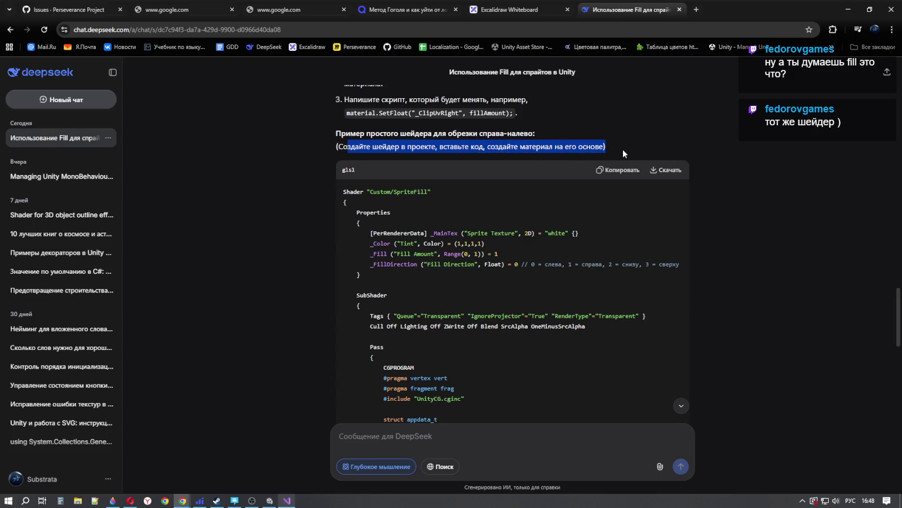
pyautogui.click(622, 147)
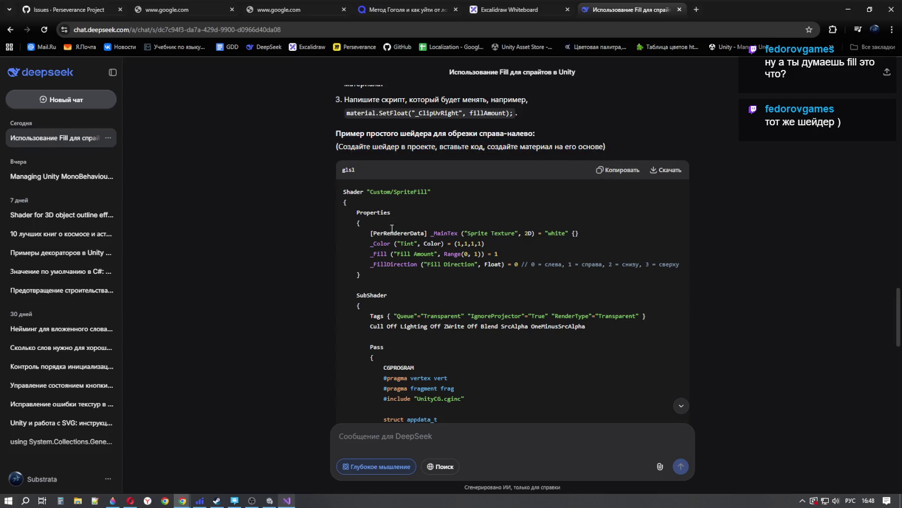
# Step: Highlight the right-to-left clipping shader phrase, scroll to the summary, and start a new message
pyautogui.moveTo(353, 196); pyautogui.dragTo(377, 213)
pyautogui.scroll(2, 520, 253)
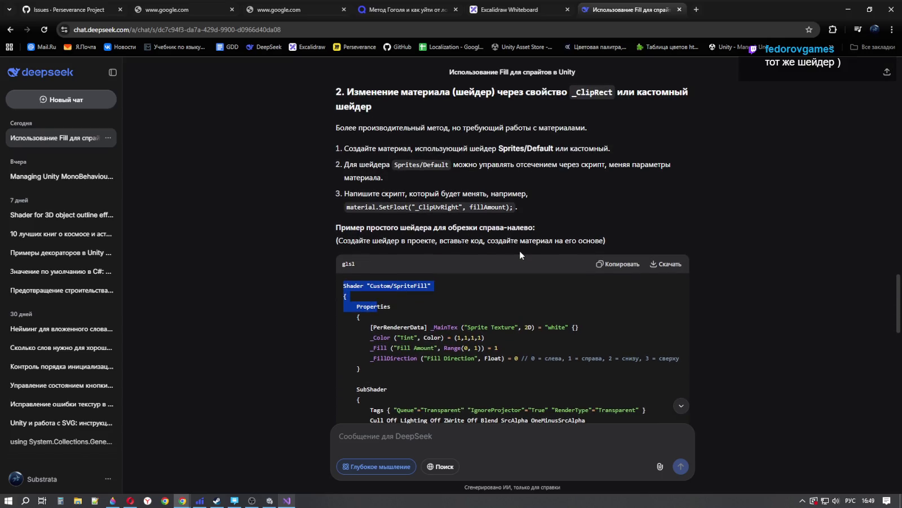
pyautogui.moveTo(401, 227); pyautogui.dragTo(535, 228)
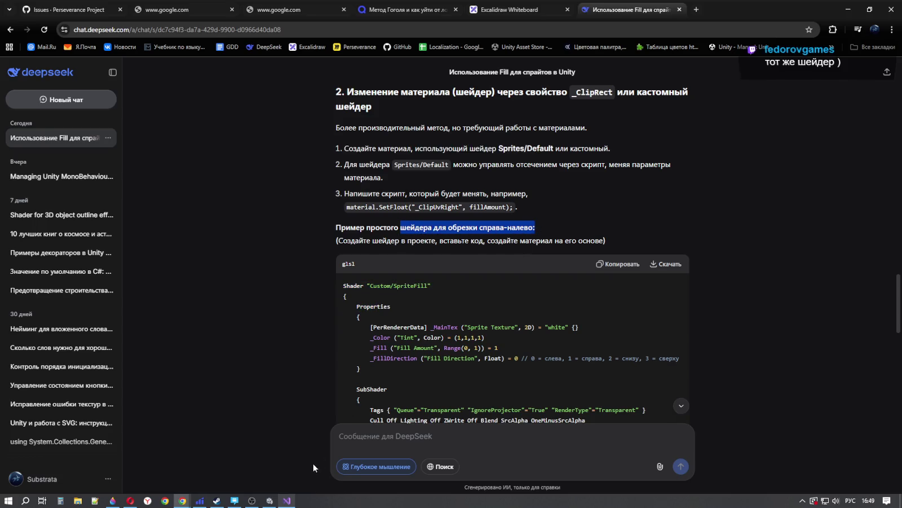
pyautogui.scroll(-15, 422, 228)
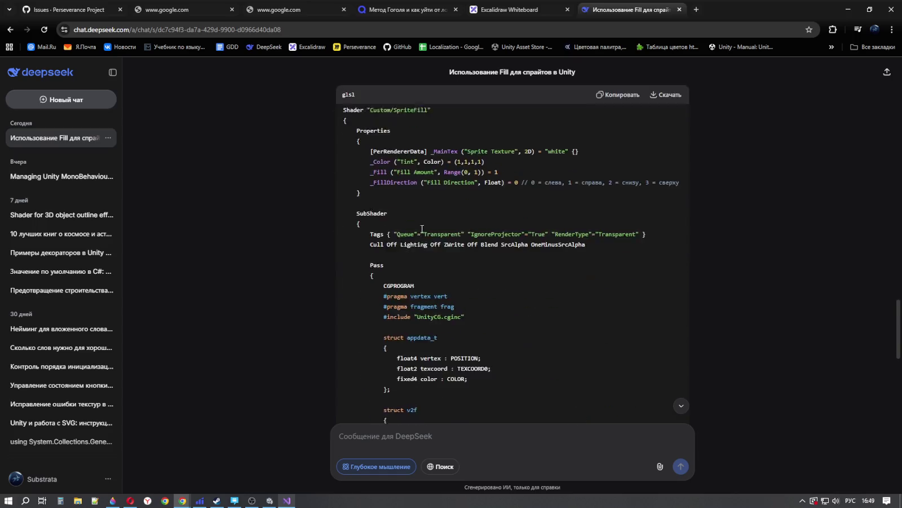
pyautogui.scroll(6, 427, 247)
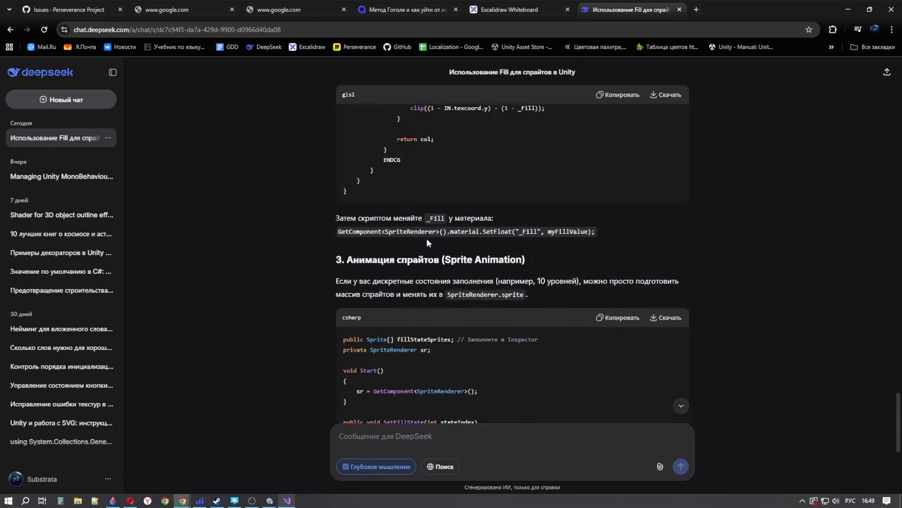
pyautogui.scroll(-1, 428, 271)
pyautogui.scroll(-5, 445, 319)
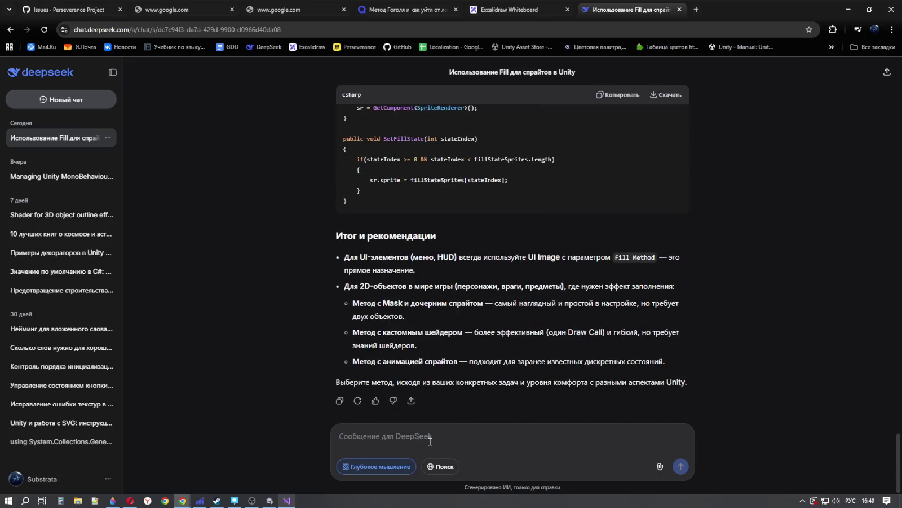
pyautogui.write('напиши шейдер обрезки')
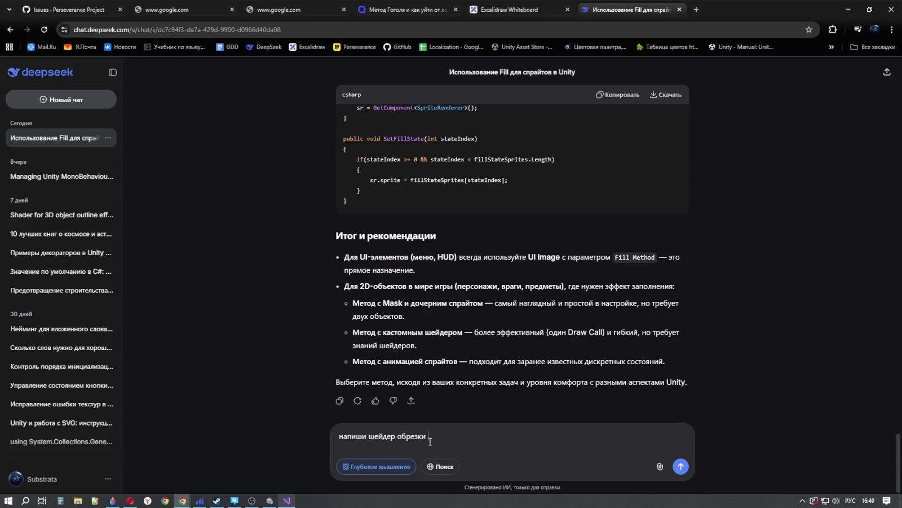
# Step: Send 'напиши шейдер обрезки спрайта по кругу (360 градусов) с fill Amount шкалой' after checking Unity and Visual Studio
pyautogui.write('ра')
pyautogui.write('кур')
pyautogui.write('60')
pyautogui.press('BackSpace')
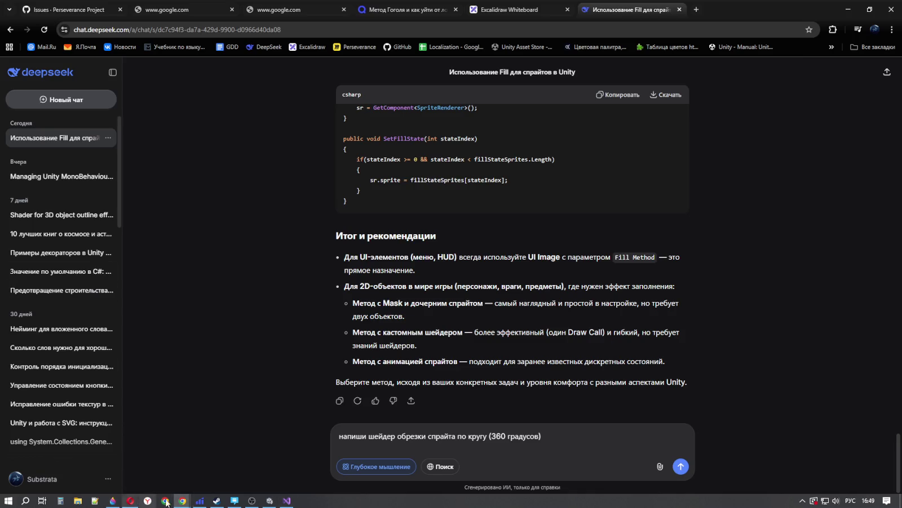
pyautogui.click(269, 500)
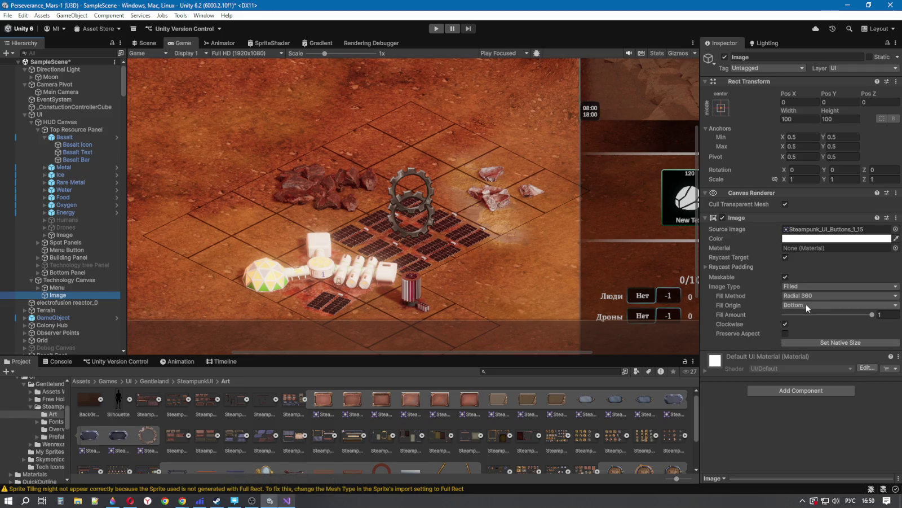
pyautogui.click(287, 500)
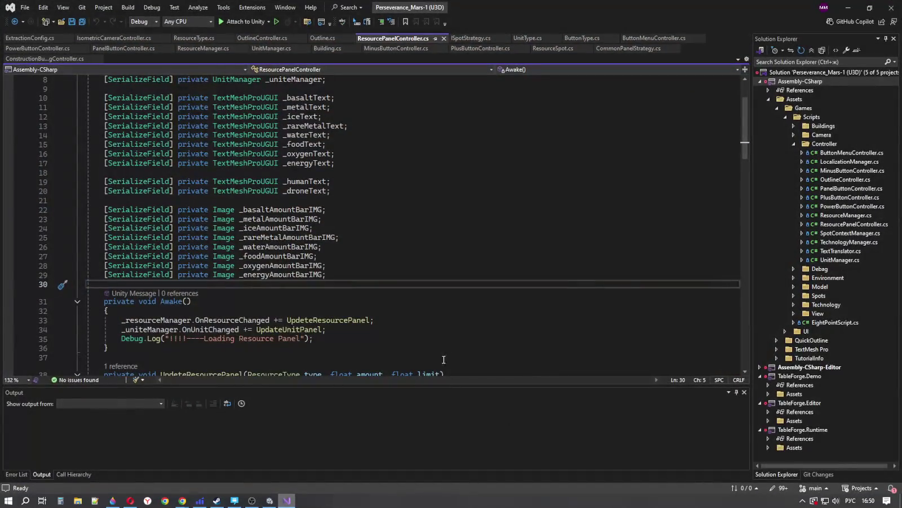
pyautogui.click(223, 469)
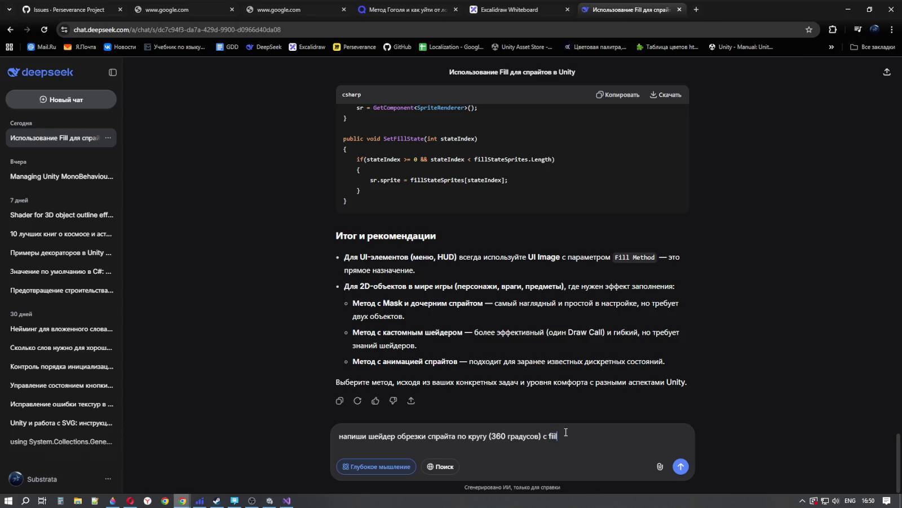
pyautogui.write(' Amount ')
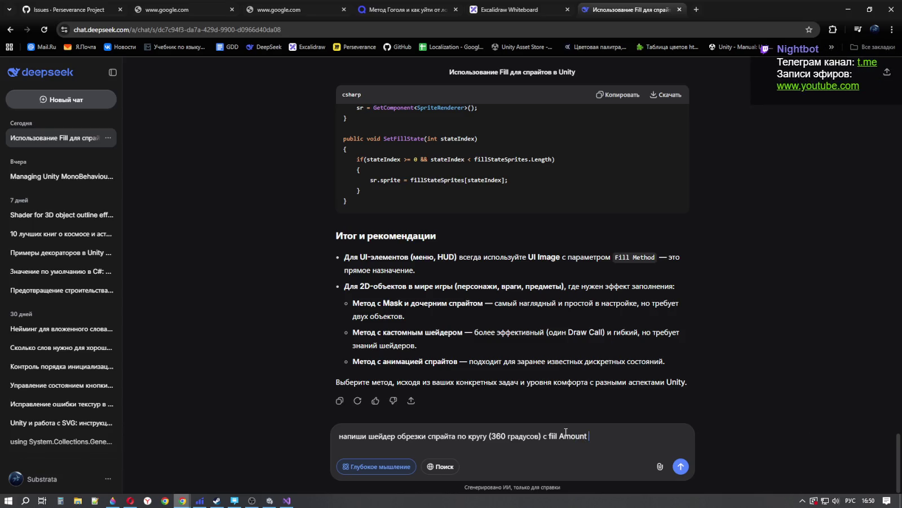
pyautogui.write('шак')
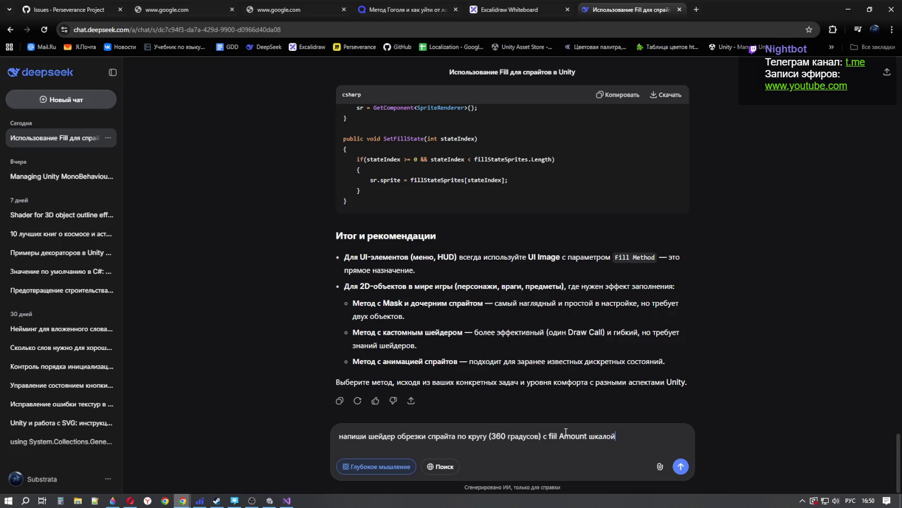
pyautogui.press('Return')
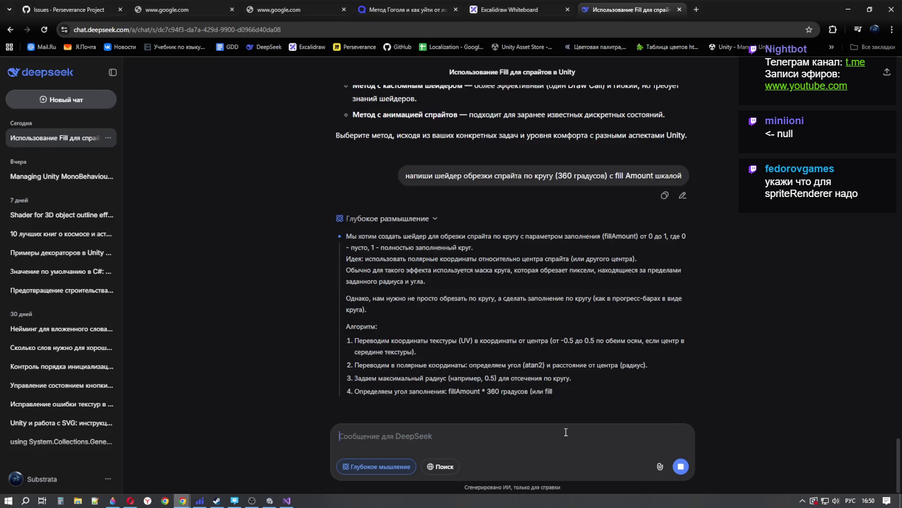
# Step: Highlight the UV-conversion, maximum-radius and fill-angle steps 1–4 of the reasoning while reading
pyautogui.scroll(1, 546, 359)
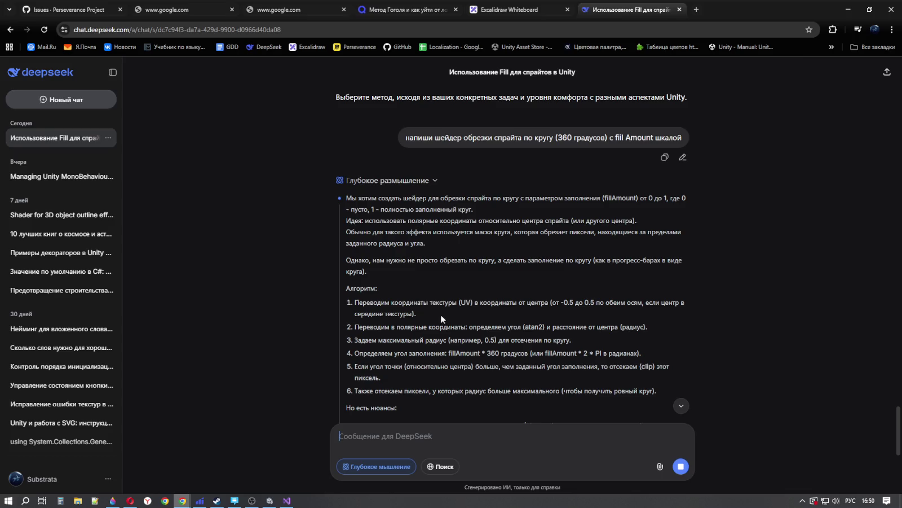
pyautogui.moveTo(385, 302)
pyautogui.mouseDown()
pyautogui.moveTo(680, 304)
pyautogui.moveTo(660, 320)
pyautogui.mouseUp()
pyautogui.moveTo(419, 328); pyautogui.dragTo(606, 327)
pyautogui.moveTo(361, 340); pyautogui.dragTo(552, 340)
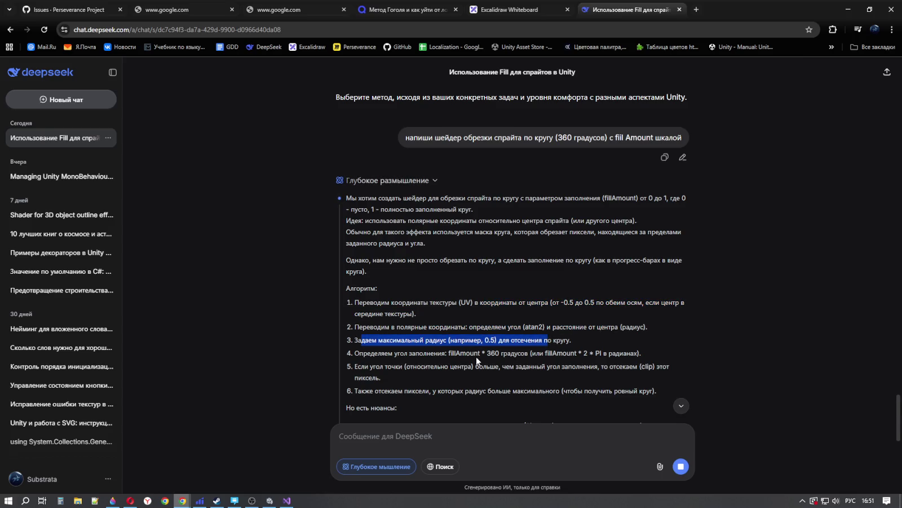
pyautogui.moveTo(437, 353)
pyautogui.mouseDown()
pyautogui.moveTo(636, 353)
pyautogui.moveTo(518, 361)
pyautogui.moveTo(527, 382)
pyautogui.moveTo(474, 300)
pyautogui.mouseUp()
# Step: Follow the streaming reasoning down to the Properties block and the start of the frag code
pyautogui.scroll(-2, 526, 383)
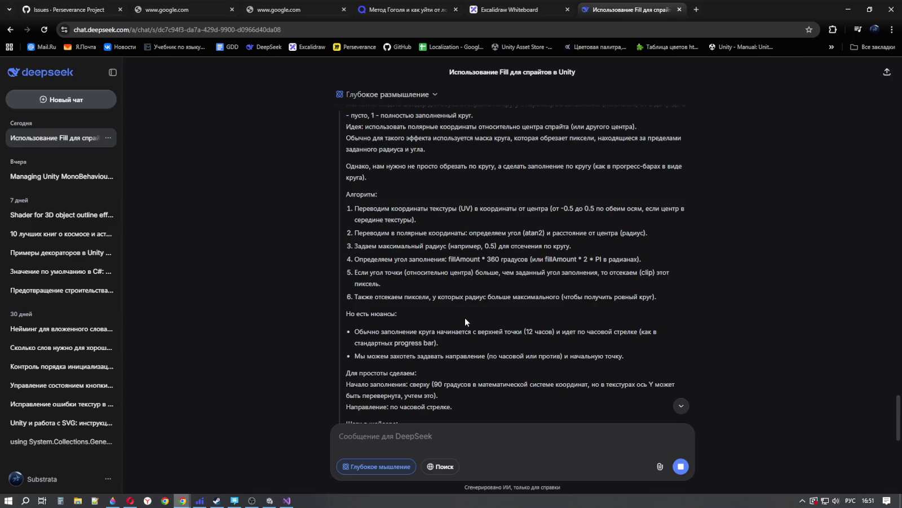
pyautogui.scroll(-2, 471, 340)
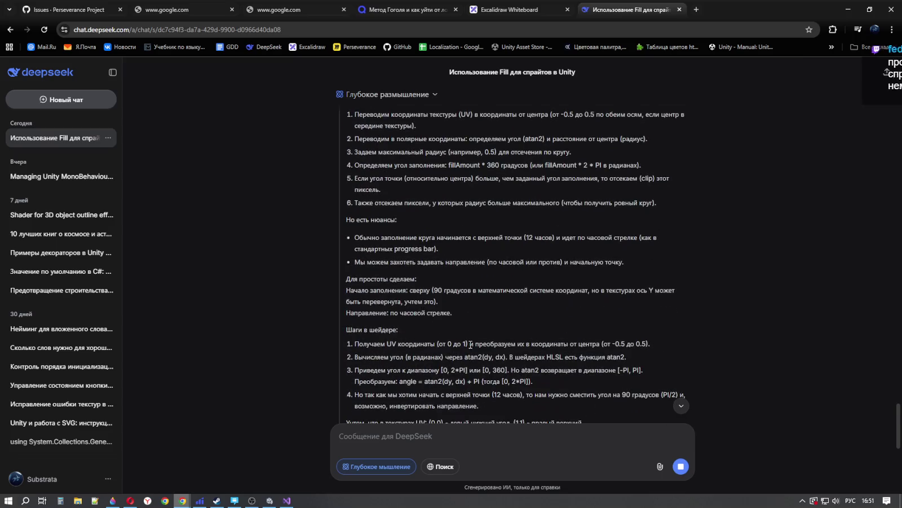
pyautogui.scroll(-4, 471, 347)
pyautogui.scroll(-6, 471, 351)
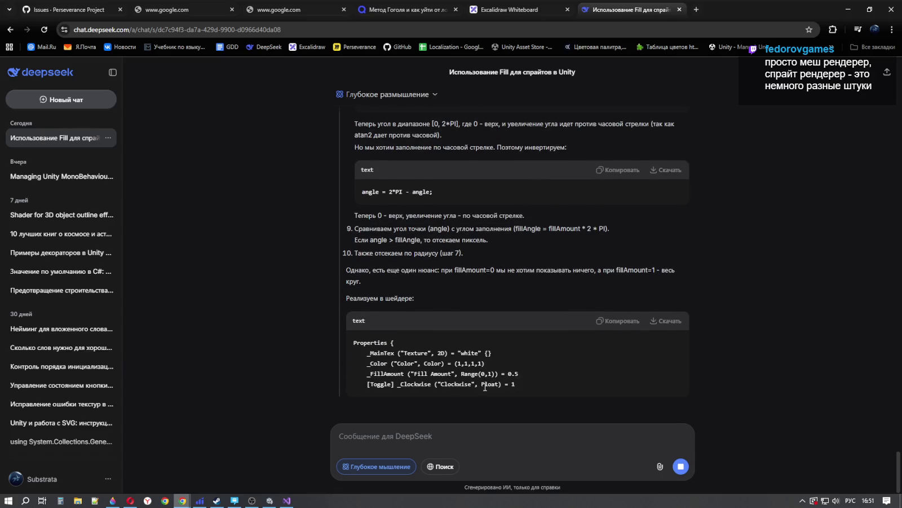
pyautogui.scroll(2, 490, 333)
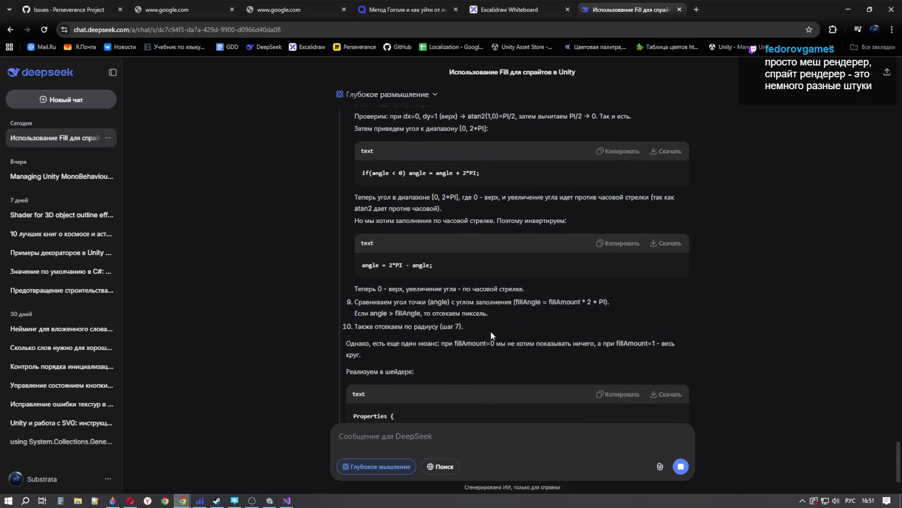
pyautogui.scroll(2, 490, 333)
pyautogui.scroll(-2, 433, 317)
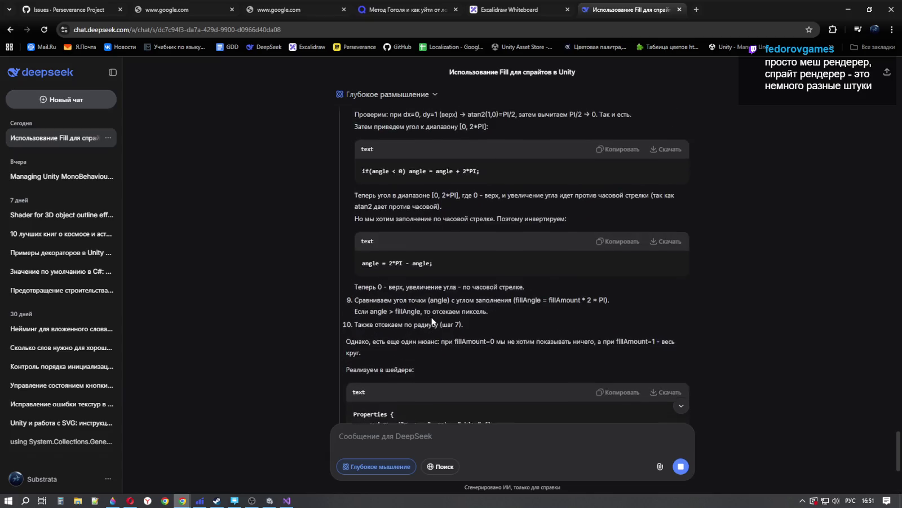
pyautogui.scroll(-5, 433, 318)
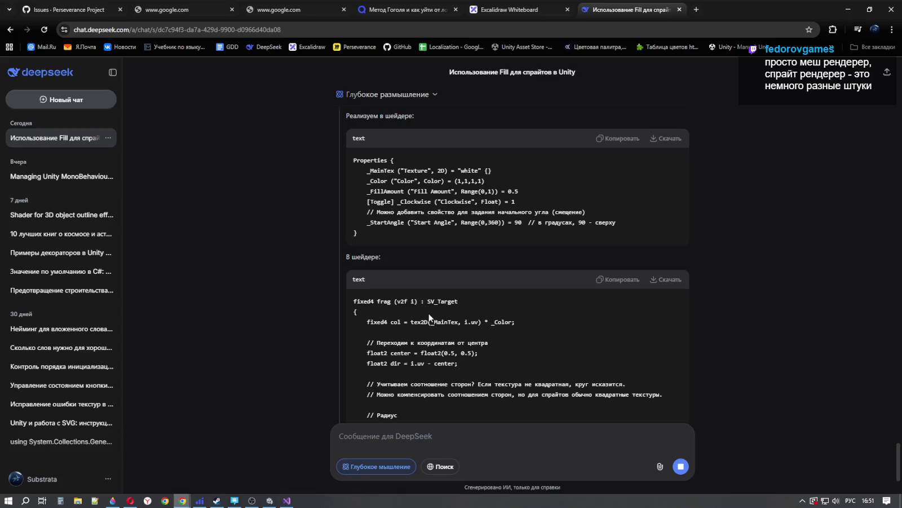
# Step: Scroll the streaming reply and highlight the opening lines of the frag shader
pyautogui.scroll(-3, 458, 304)
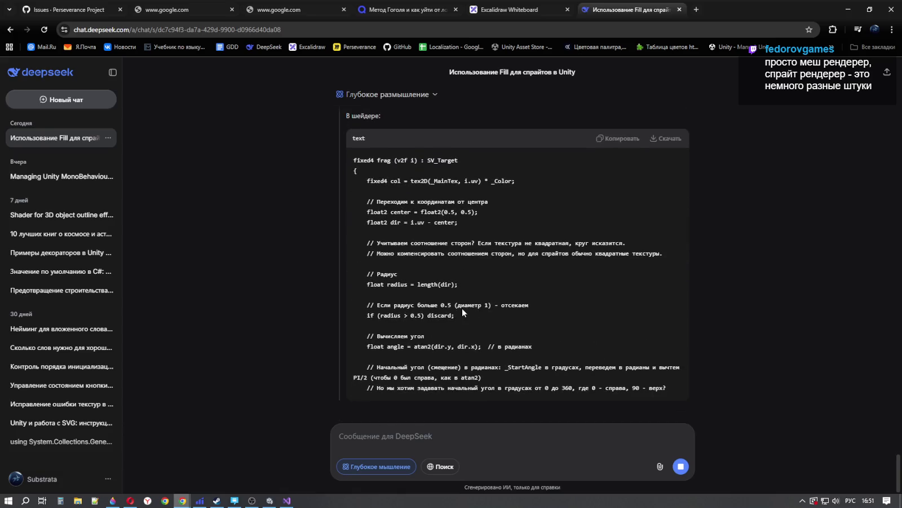
pyautogui.moveTo(359, 161); pyautogui.dragTo(492, 248)
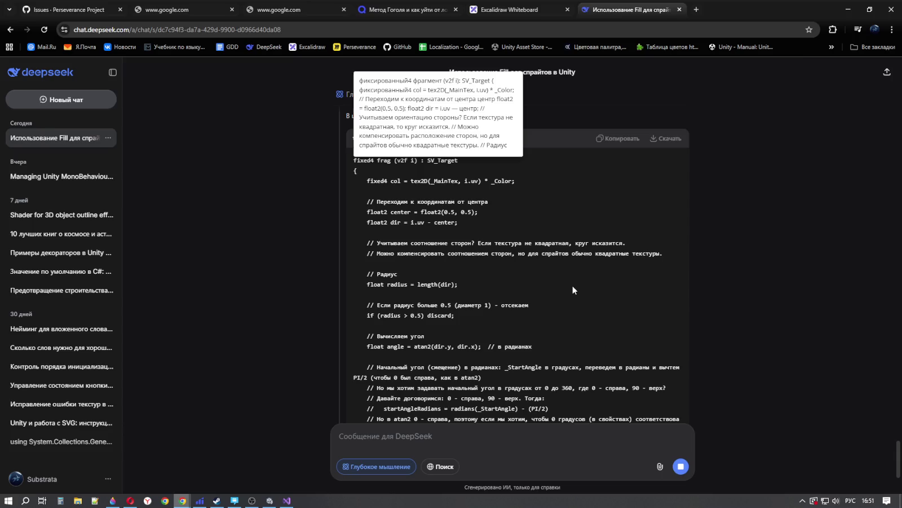
pyautogui.scroll(-3, 564, 290)
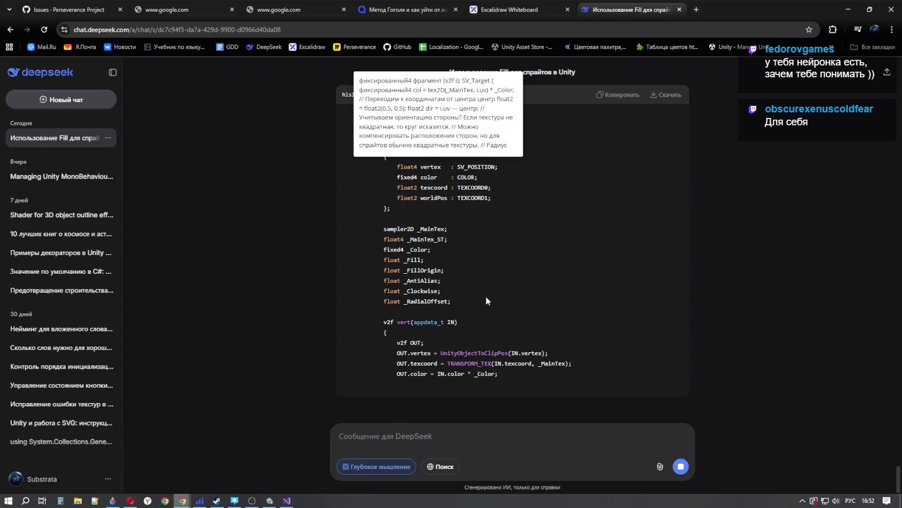
# Step: Scroll through the finished answer with its usage steps and CircularSpriteFill script
pyautogui.scroll(3, 459, 252)
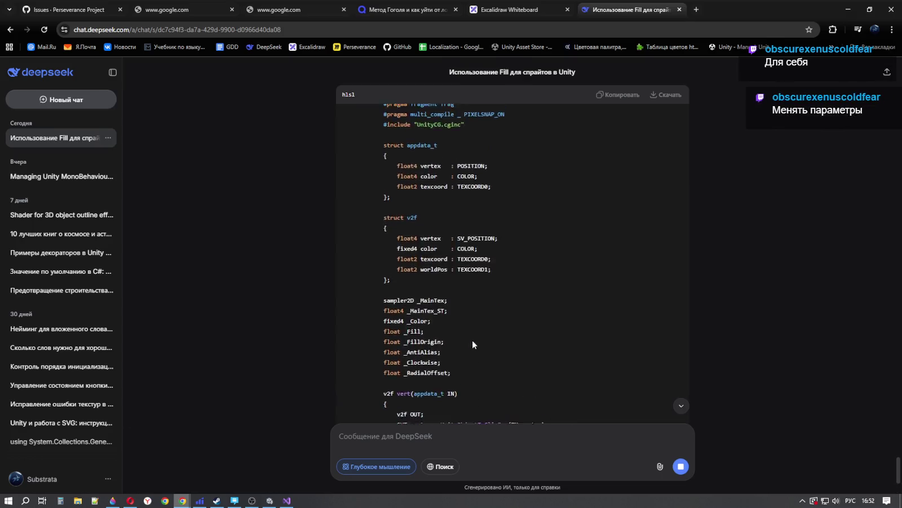
pyautogui.scroll(3, 473, 344)
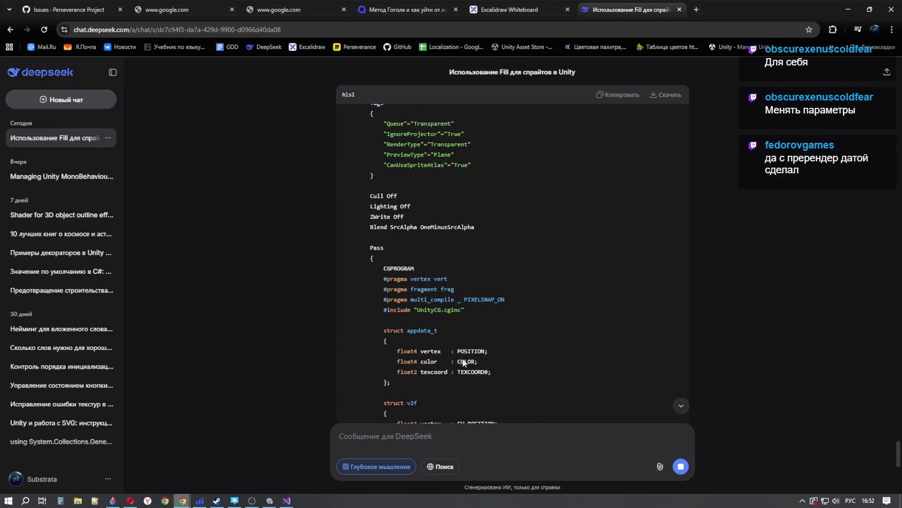
pyautogui.scroll(-7, 464, 362)
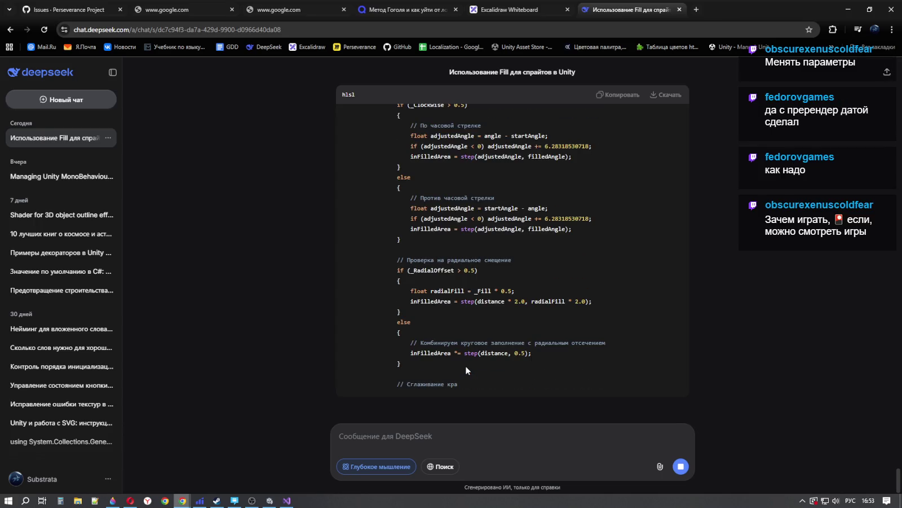
pyautogui.scroll(4, 471, 339)
pyautogui.scroll(10, 472, 318)
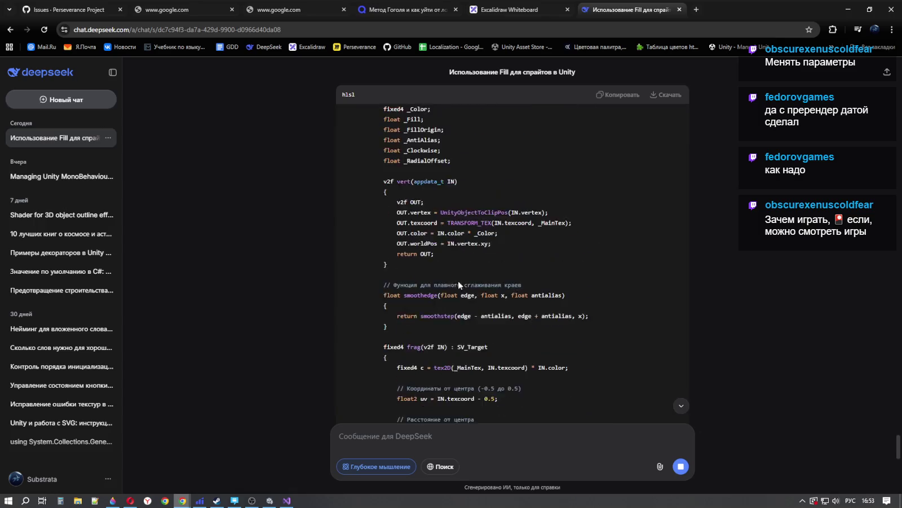
pyautogui.scroll(4, 431, 230)
pyautogui.scroll(-15, 443, 248)
pyautogui.scroll(-5, 445, 255)
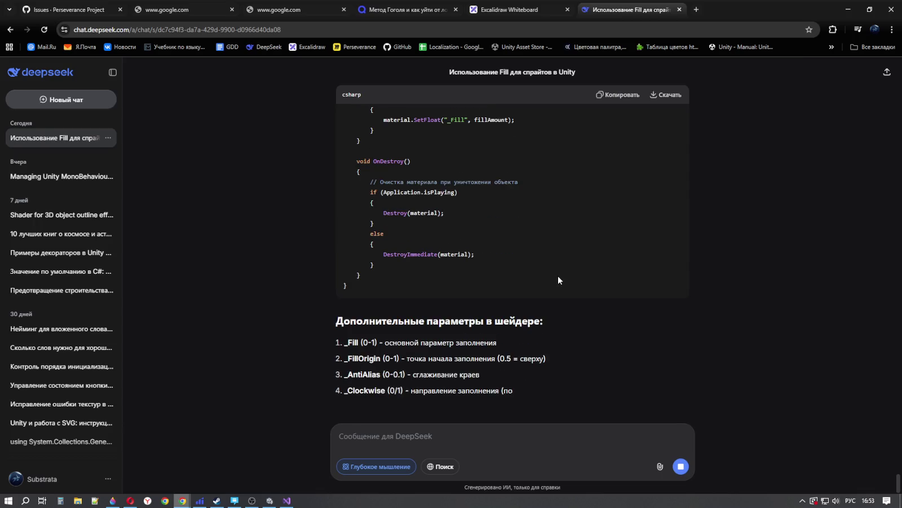
# Step: Highlight the create-shader instruction and the material-creation bullet lines
pyautogui.scroll(6, 557, 275)
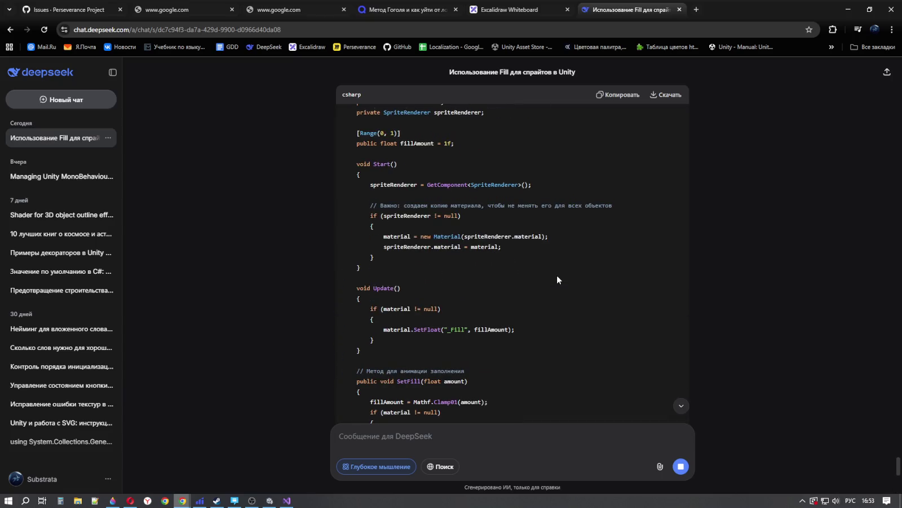
pyautogui.scroll(5, 557, 275)
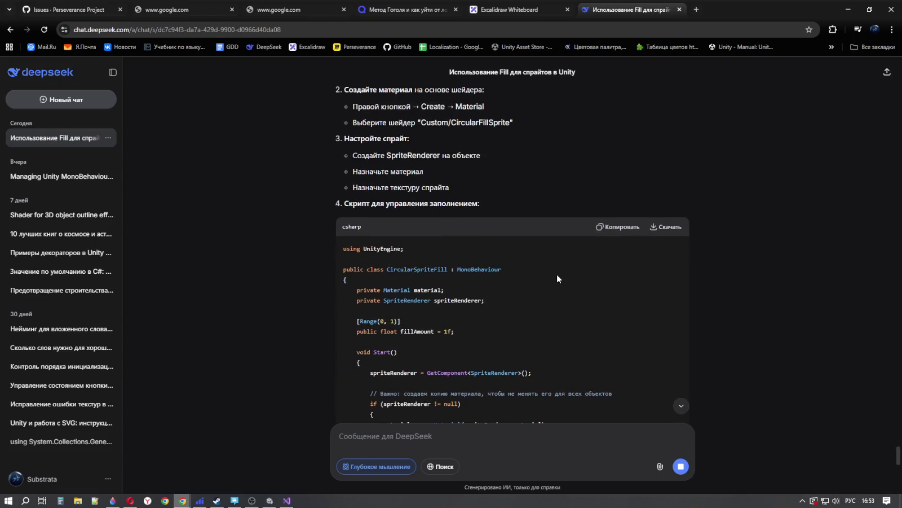
pyautogui.scroll(3, 556, 276)
pyautogui.moveTo(372, 284); pyautogui.dragTo(444, 276)
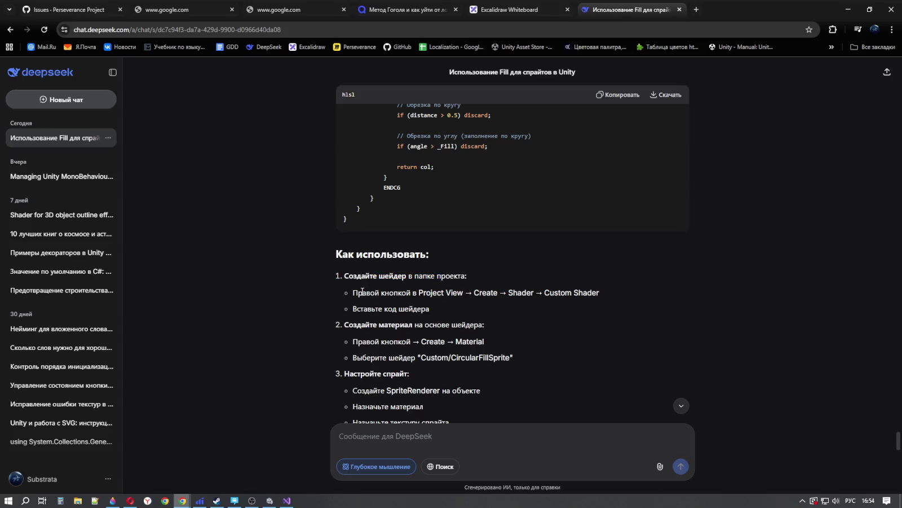
pyautogui.moveTo(362, 291); pyautogui.dragTo(502, 313)
pyautogui.click(504, 313)
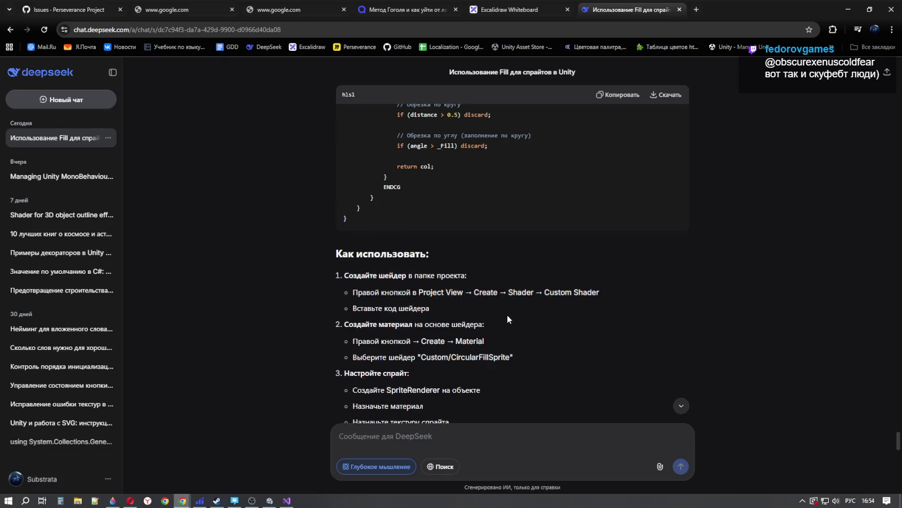
pyautogui.scroll(-2, 508, 316)
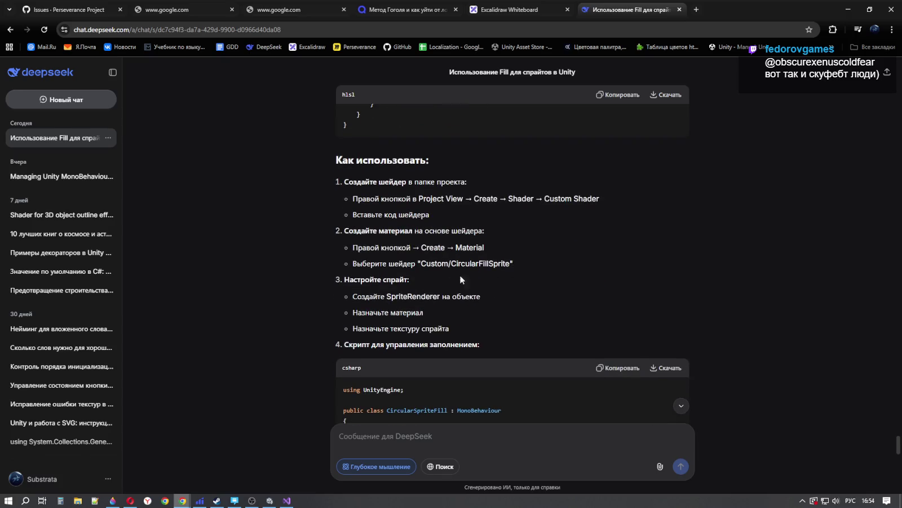
# Step: Select the 'Создайте материал' step to see its translation, then return to Unity
pyautogui.moveTo(394, 231); pyautogui.dragTo(509, 262)
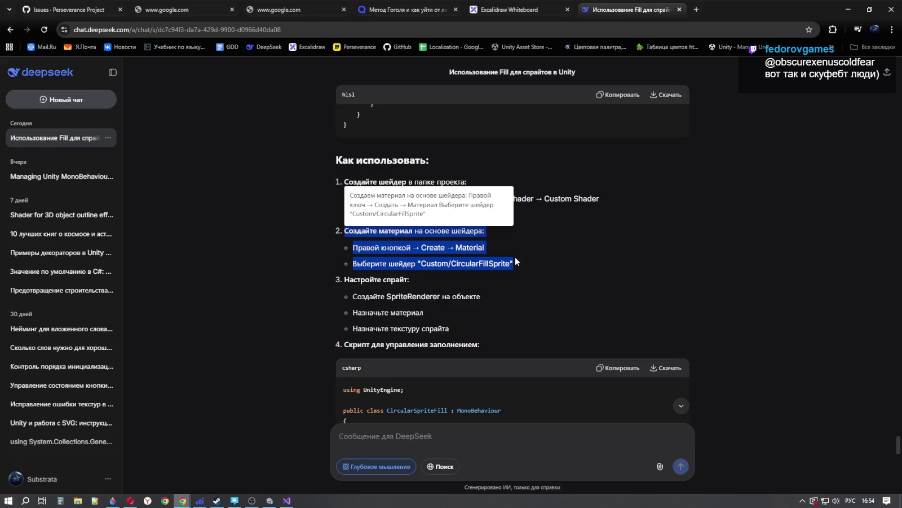
pyautogui.click(533, 254)
pyautogui.moveTo(526, 264); pyautogui.dragTo(360, 229)
pyautogui.click(566, 256)
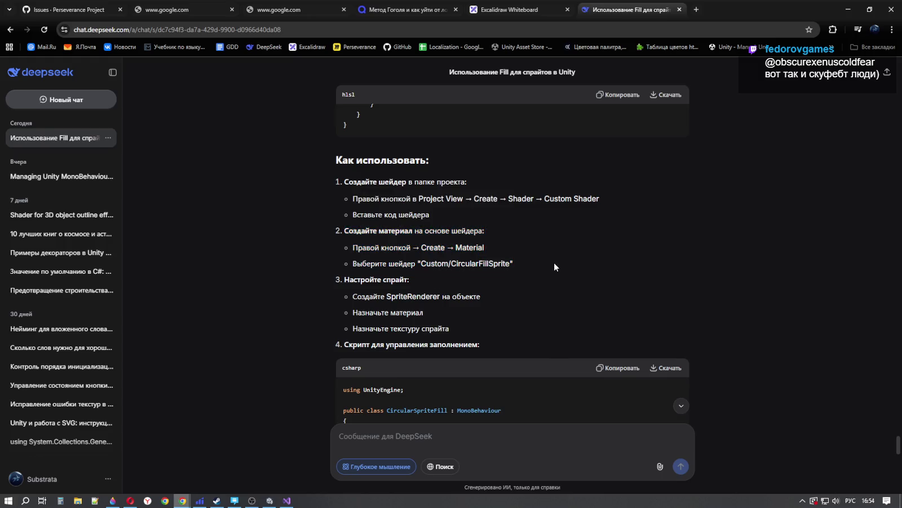
pyautogui.moveTo(525, 263); pyautogui.dragTo(344, 230)
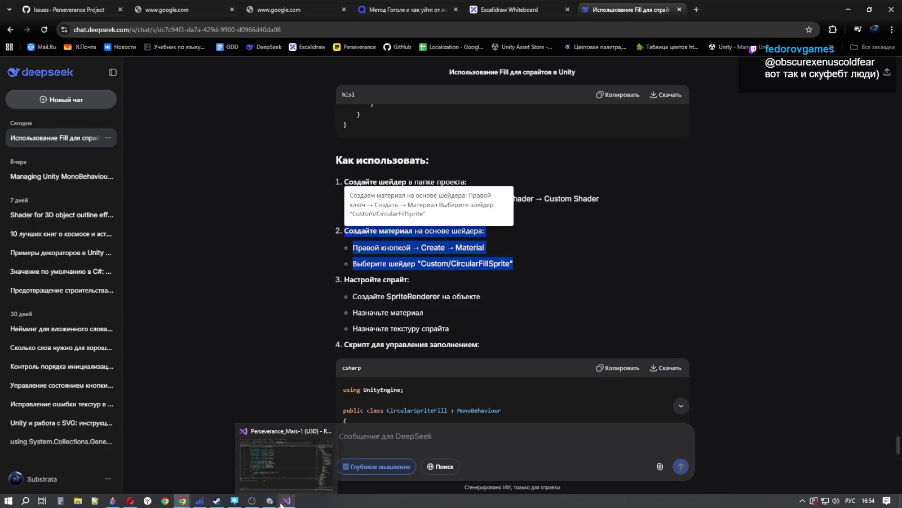
pyautogui.click(272, 501)
# Step: Open the Image Type list and expand and collapse the Raycast Padding settings
pyautogui.click(824, 286)
pyautogui.click(824, 269)
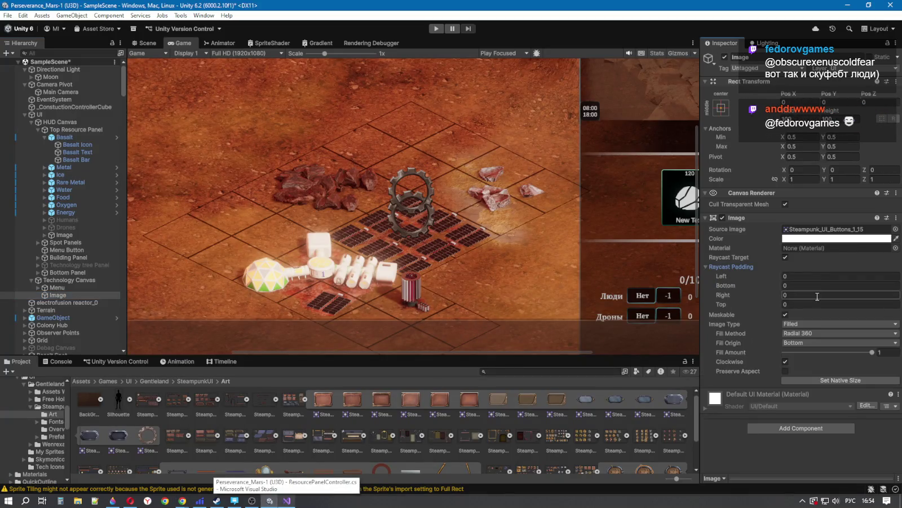
pyautogui.click(709, 266)
pyautogui.click(715, 264)
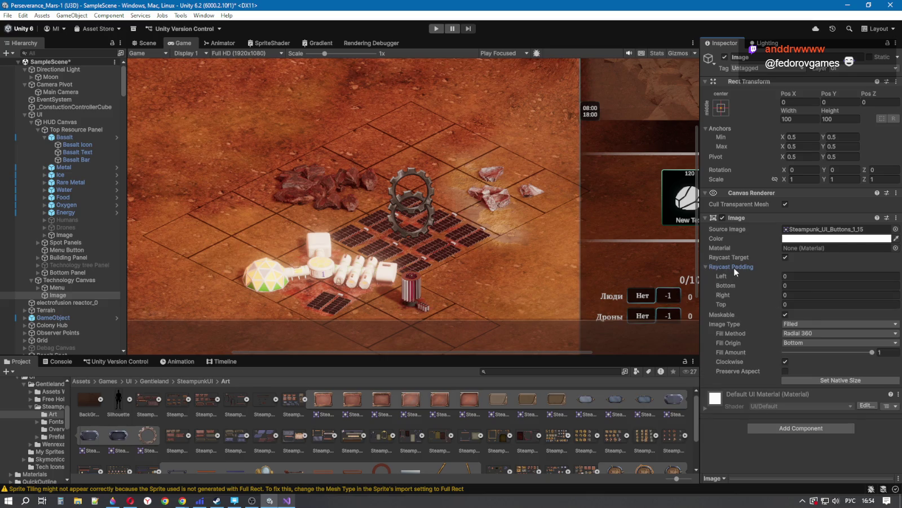
pyautogui.click(734, 267)
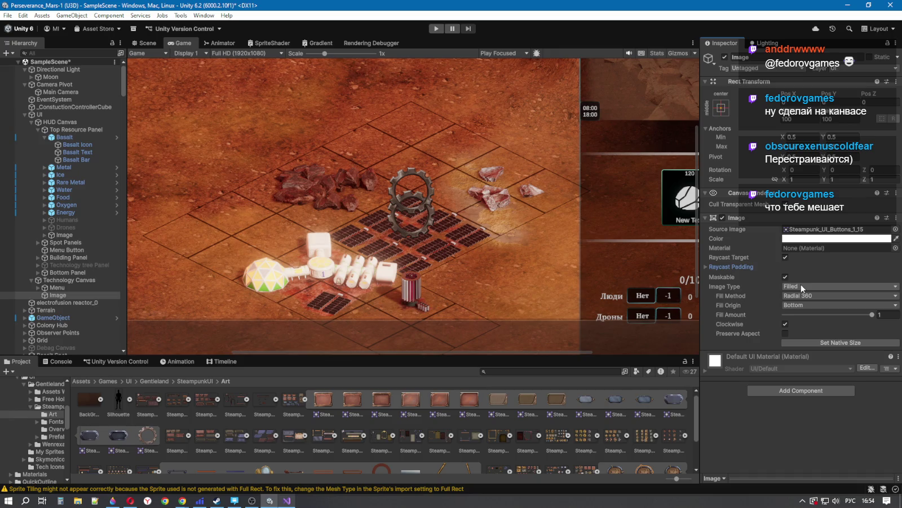
# Step: Adjust the Game view zoom scale, then switch to the Scene view
pyautogui.scroll(-2, 448, 231)
pyautogui.scroll(1, 445, 233)
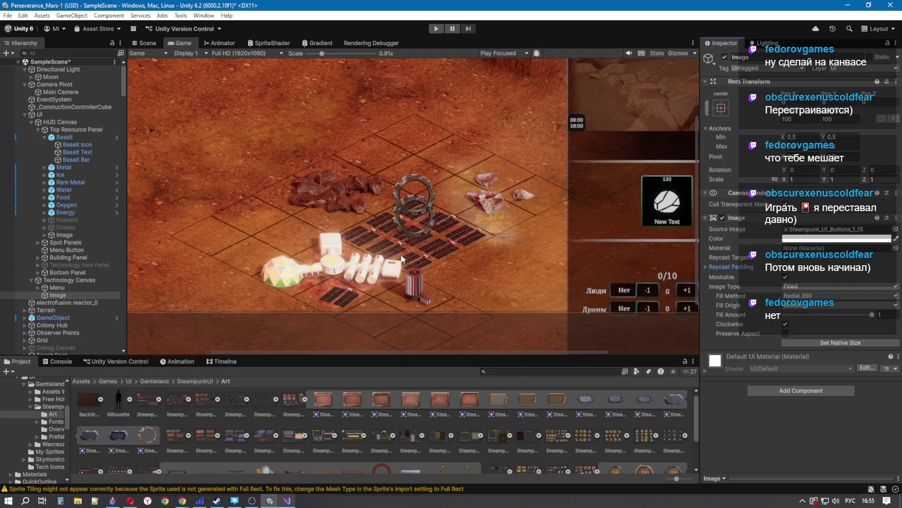
pyautogui.scroll(-5, 403, 257)
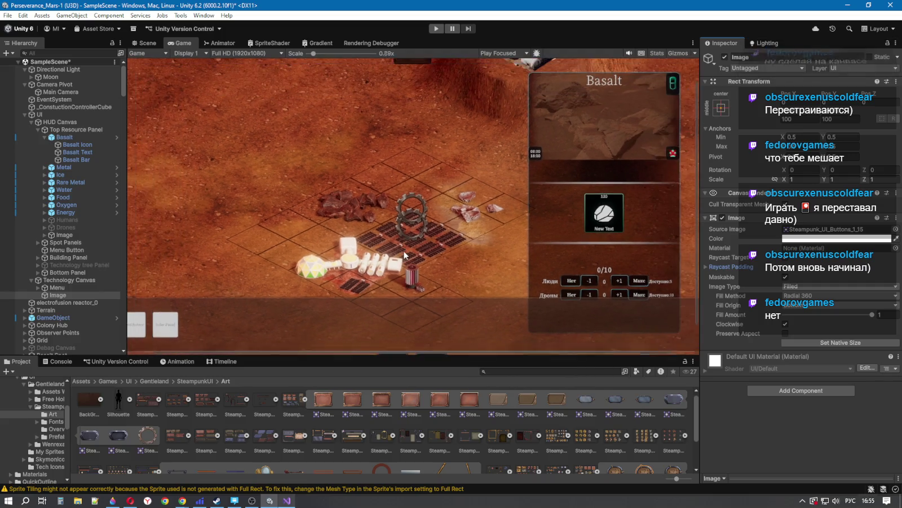
pyautogui.scroll(1, 443, 186)
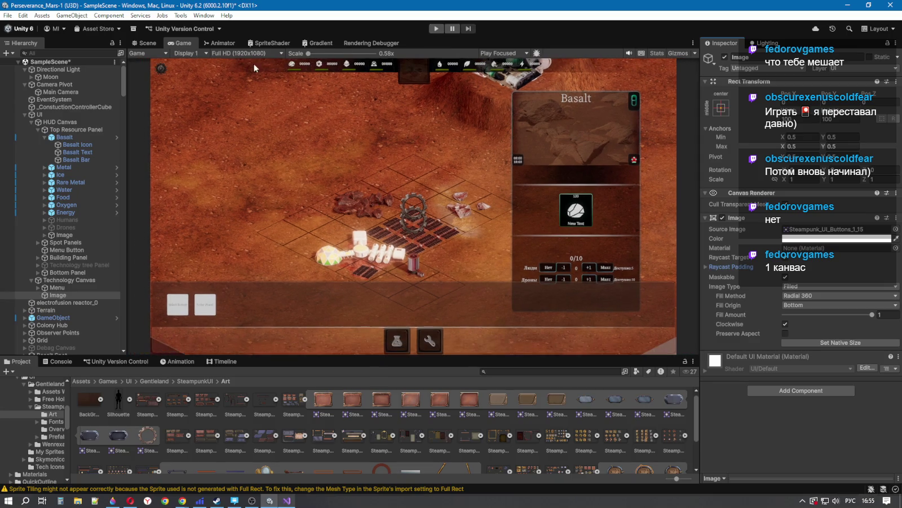
pyautogui.click(146, 44)
# Step: Frame the Image, orbit around the terrain and UI canvas, then run the game in the Game view
pyautogui.press('f')
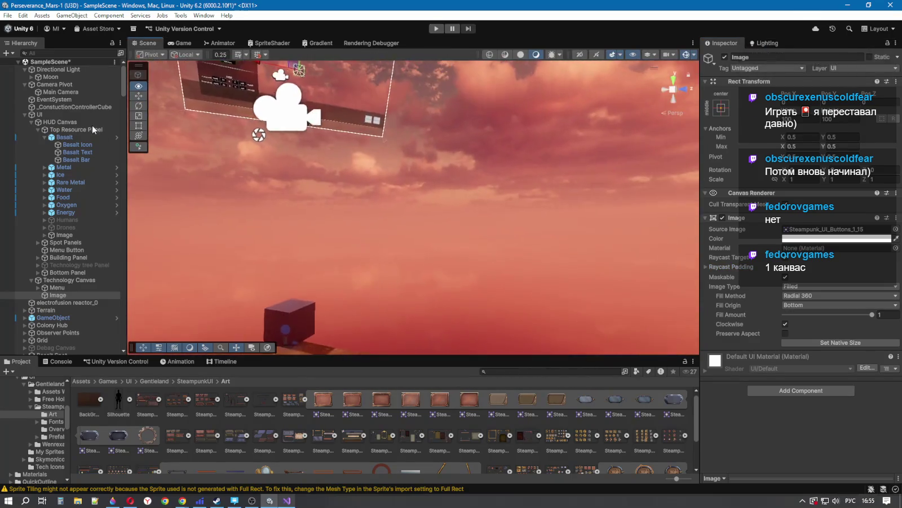
pyautogui.moveTo(395, 226)
pyautogui.mouseDown()
pyautogui.moveTo(527, 205)
pyautogui.moveTo(515, 233)
pyautogui.mouseUp()
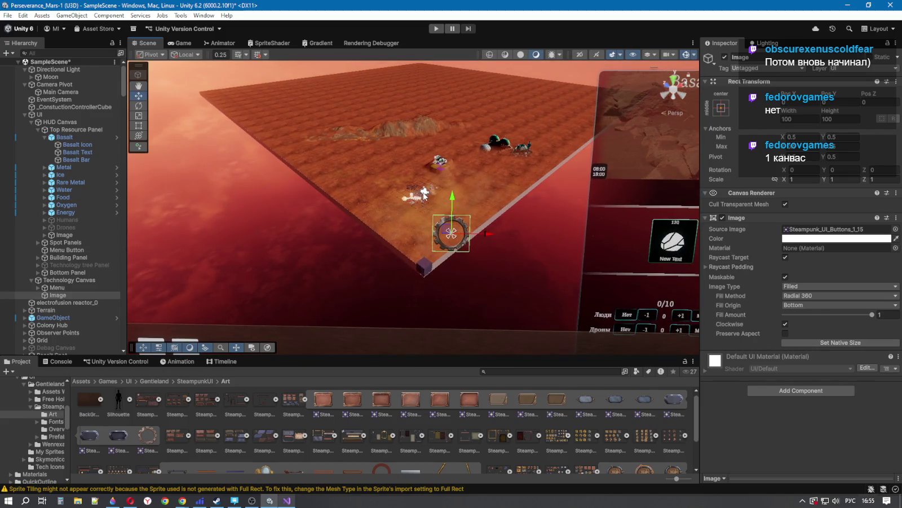
pyautogui.moveTo(424, 234)
pyautogui.mouseDown()
pyautogui.moveTo(412, 231)
pyautogui.moveTo(521, 181)
pyautogui.moveTo(543, 206)
pyautogui.mouseUp()
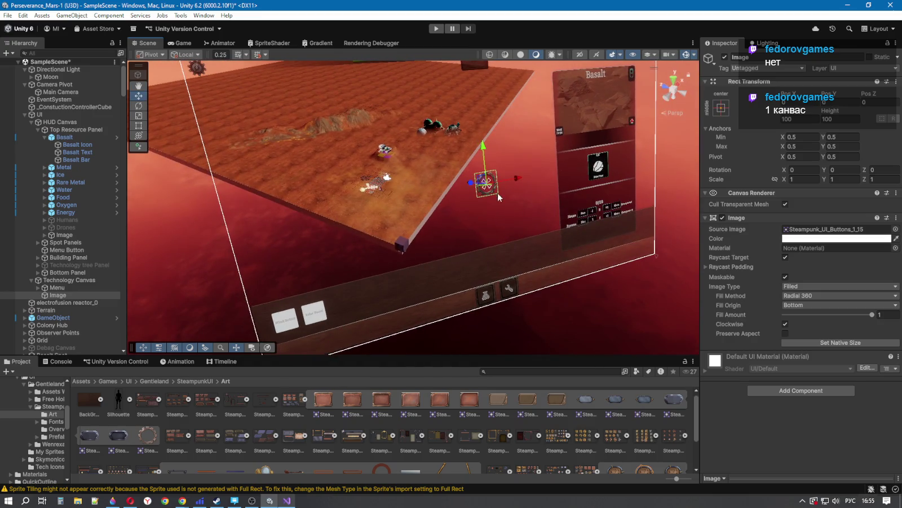
pyautogui.moveTo(504, 232)
pyautogui.mouseDown()
pyautogui.moveTo(429, 230)
pyautogui.moveTo(458, 230)
pyautogui.moveTo(454, 203)
pyautogui.mouseUp()
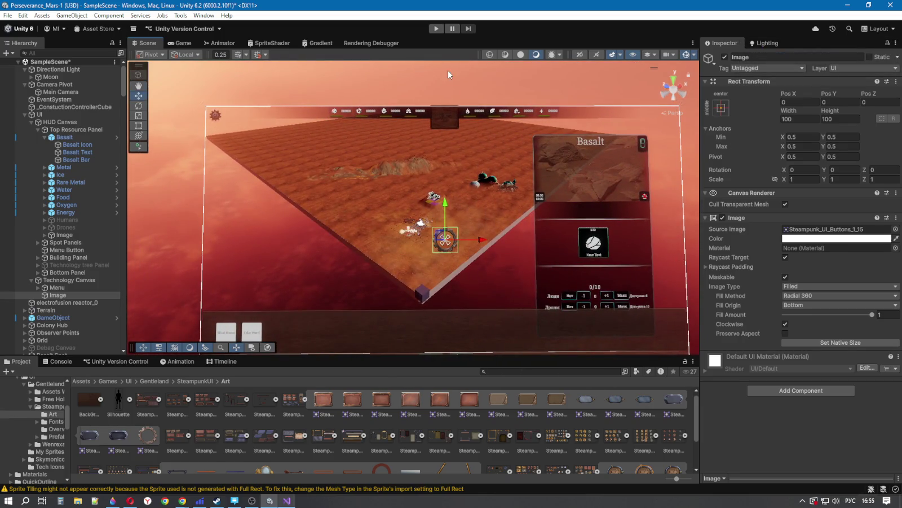
pyautogui.hotkey('ctrl', '2')
pyautogui.click(440, 30)
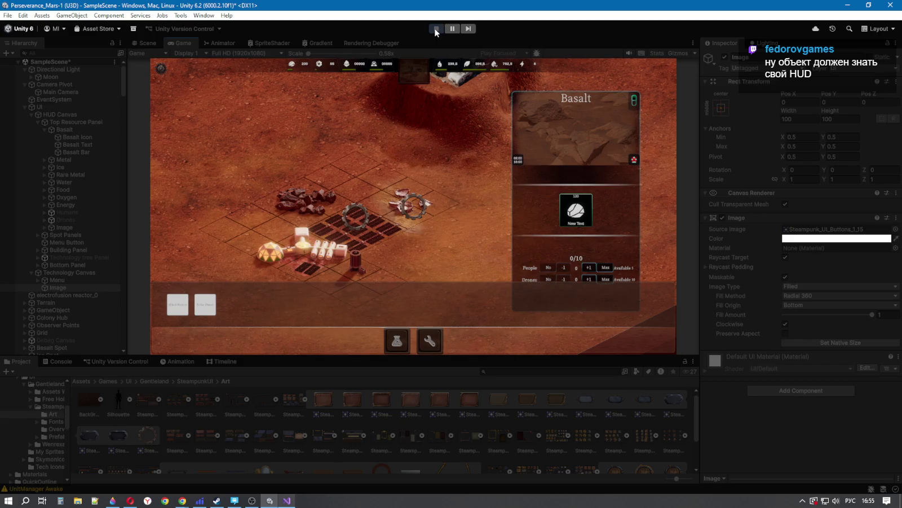
# Step: Stop Play mode and select the Image under Technology Canvas in the Hierarchy
pyautogui.click(436, 29)
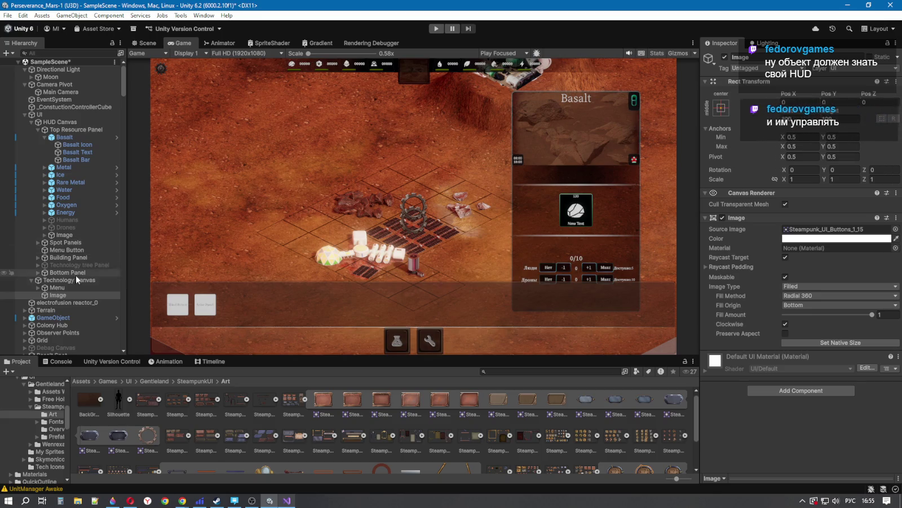
pyautogui.click(57, 288)
pyautogui.click(61, 296)
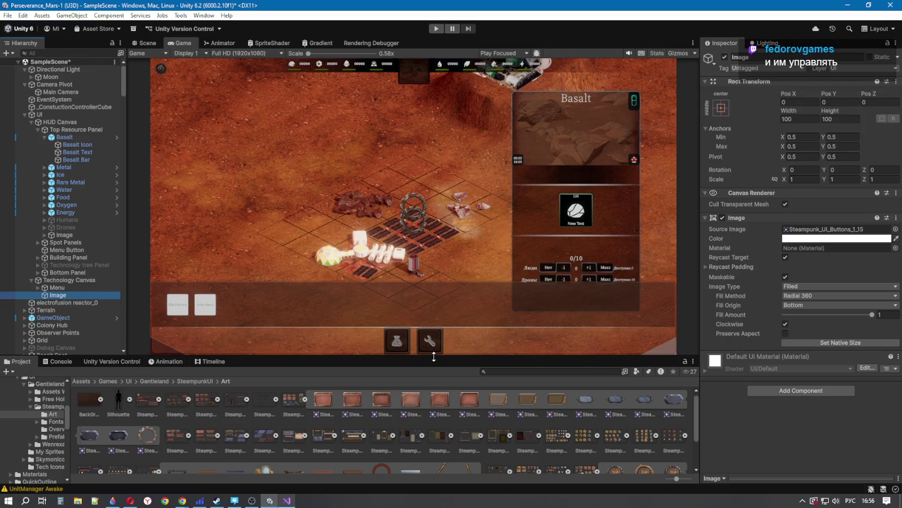
# Step: Bring Visual Studio forward, then switch to the DeepSeek chat
pyautogui.click(287, 501)
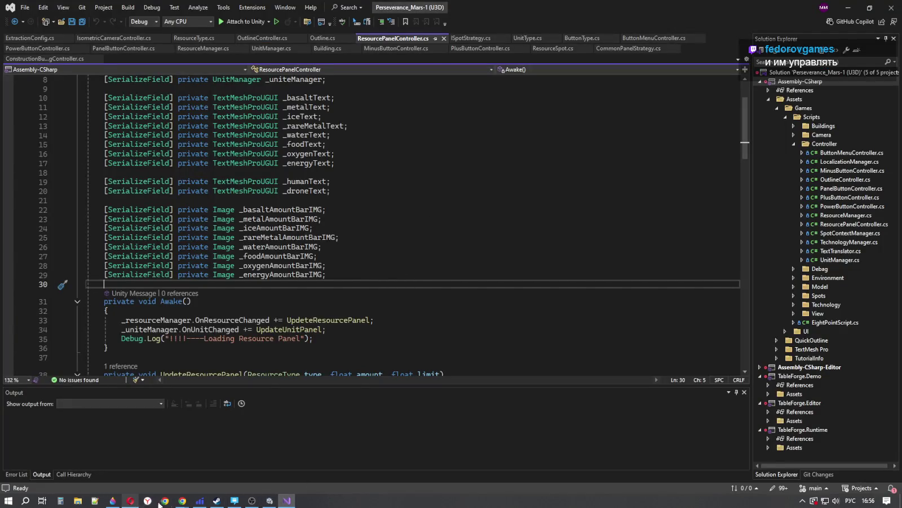
pyautogui.moveTo(182, 500)
pyautogui.click(230, 463)
# Step: Scroll to the end of the shader answer, then type and erase a draft message
pyautogui.scroll(-5, 447, 347)
pyautogui.scroll(-5, 445, 355)
pyautogui.click(388, 444)
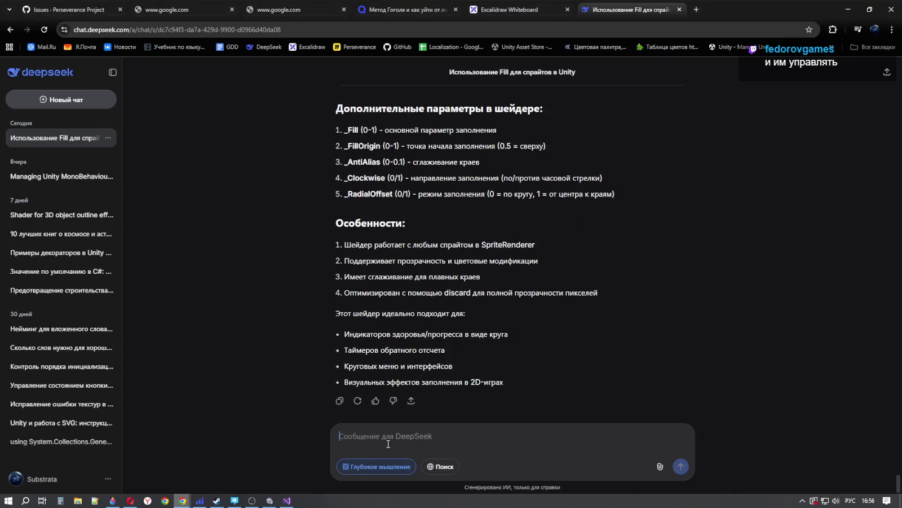
pyautogui.write('как мге')
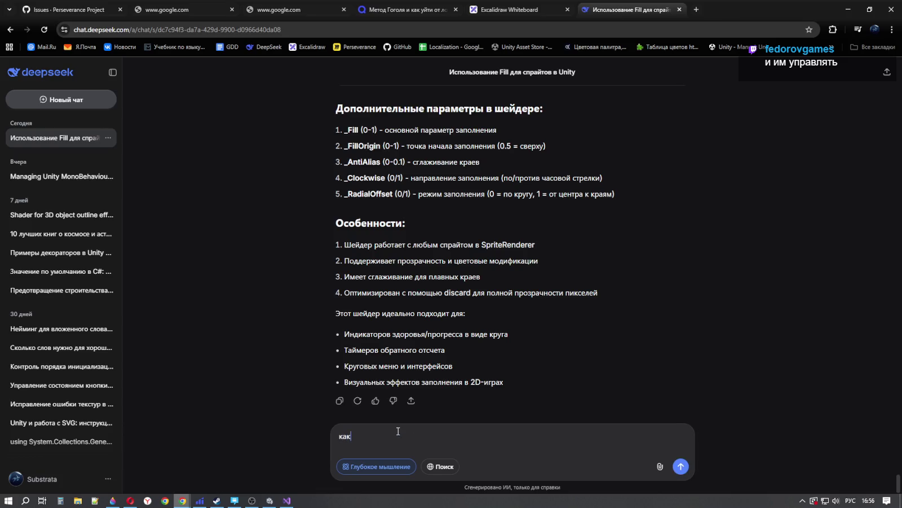
pyautogui.press('BackSpace')
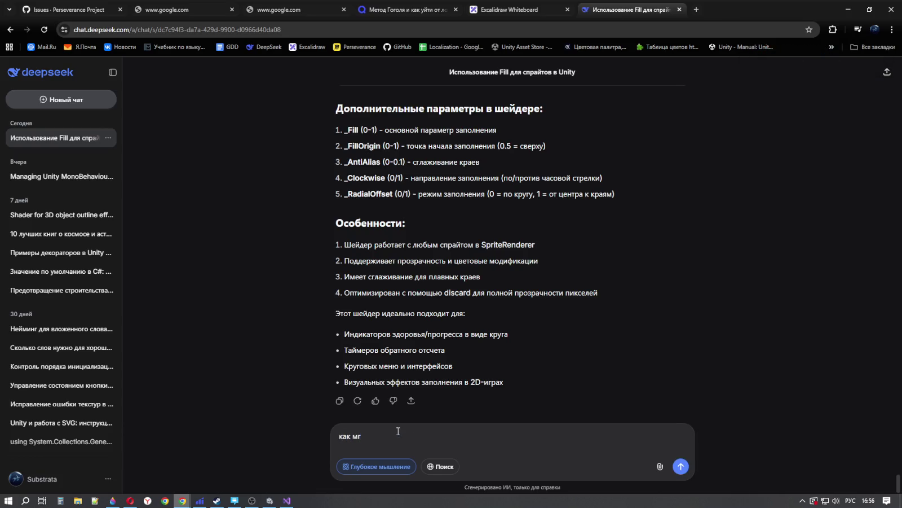
pyautogui.press('BackSpace')
pyautogui.write('н')
pyautogui.write('е')
pyautogui.press('BackSpace')
pyautogui.press('BackSpace')
pyautogui.press('BackSpace')
# Step: Resume the Joseph Ray - Blue Nights video in Opera, then return to Unity via Visual Studio
pyautogui.click(130, 499)
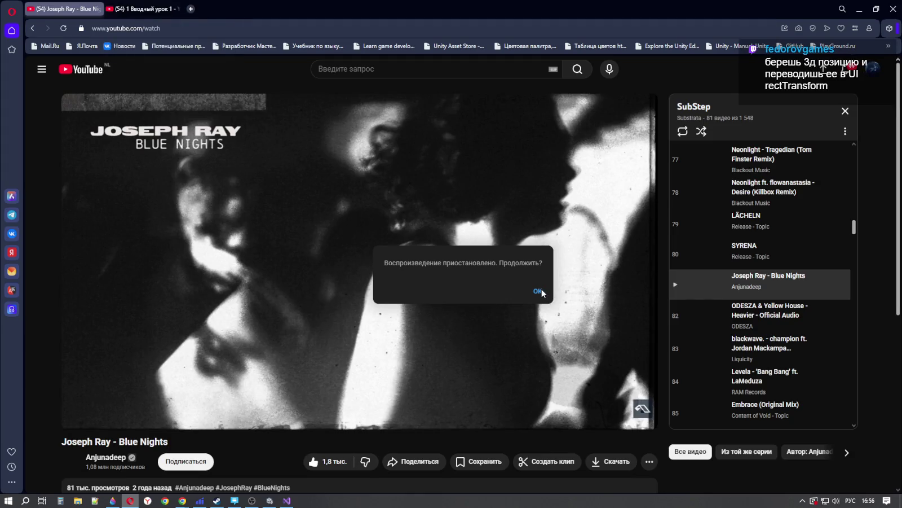
pyautogui.click(541, 291)
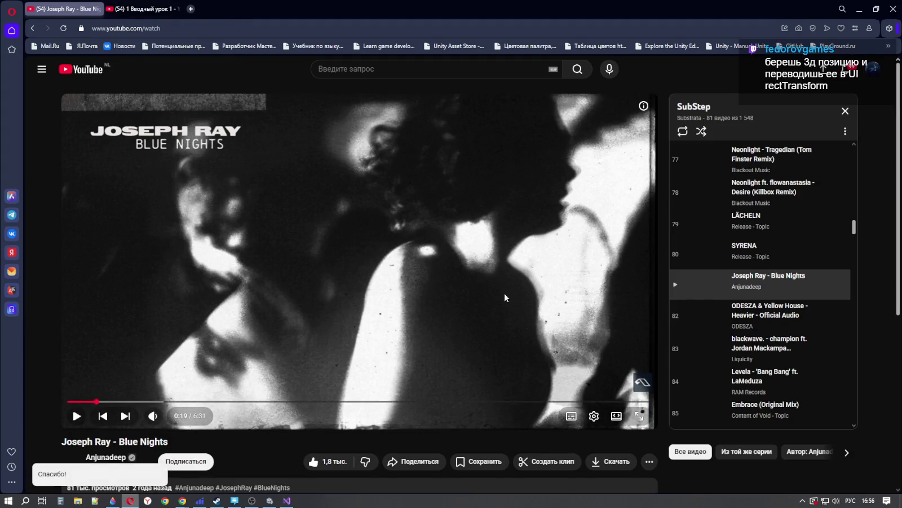
pyautogui.click(457, 280)
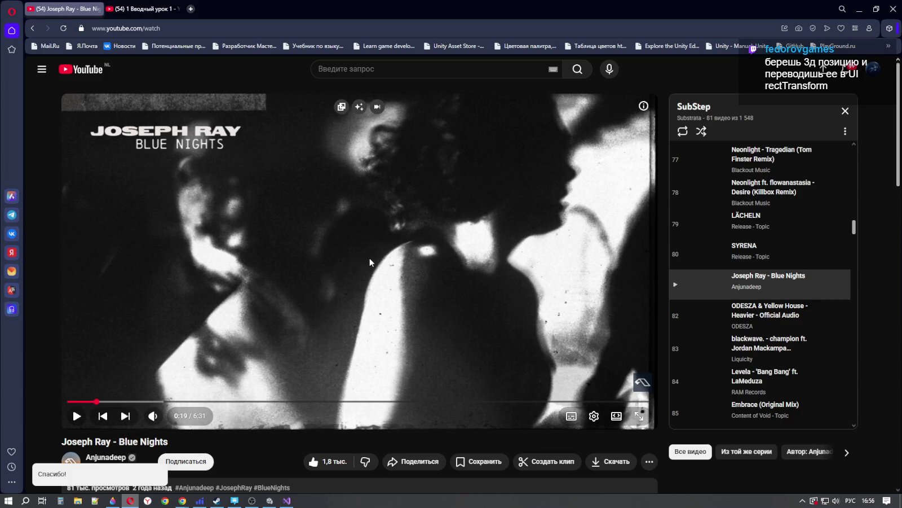
pyautogui.click(75, 418)
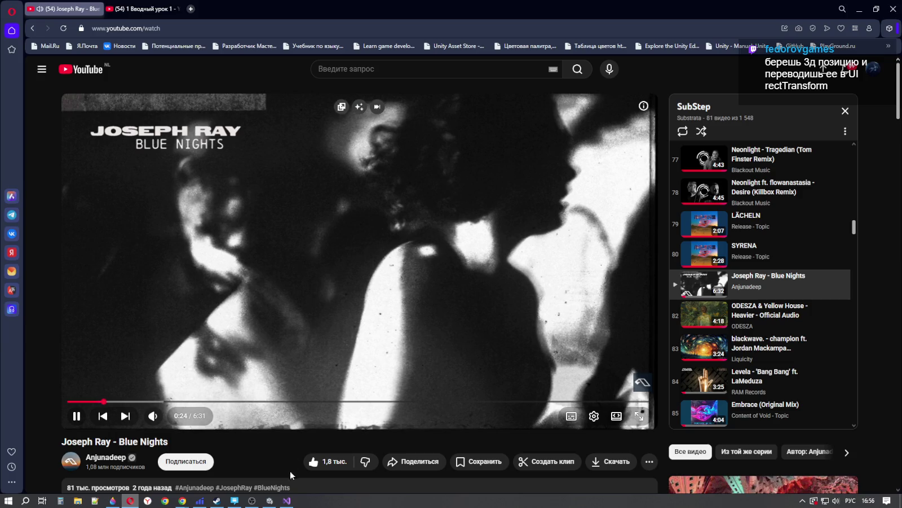
pyautogui.click(286, 500)
pyautogui.click(270, 501)
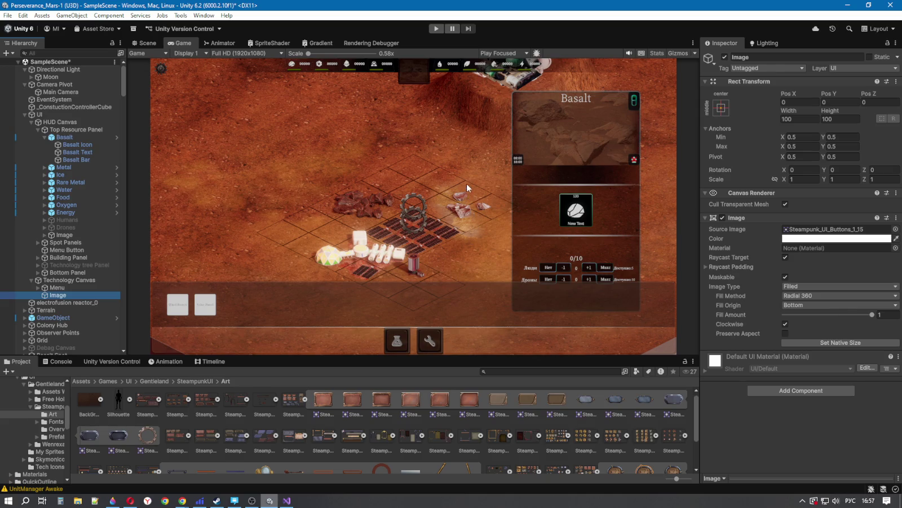
# Step: Check the Image's Pos X and Pos Y (both 0), reselect it, then switch to Visual Studio
pyautogui.click(789, 101)
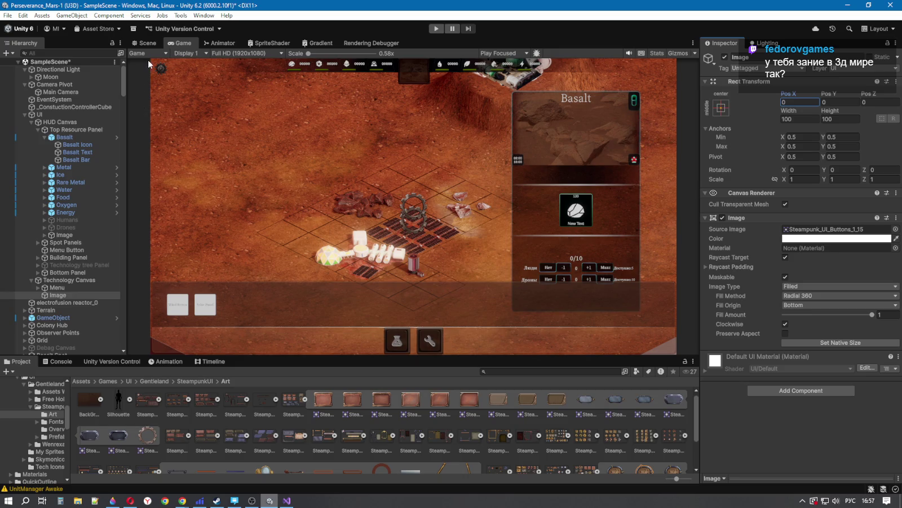
pyautogui.click(832, 100)
pyautogui.click(52, 296)
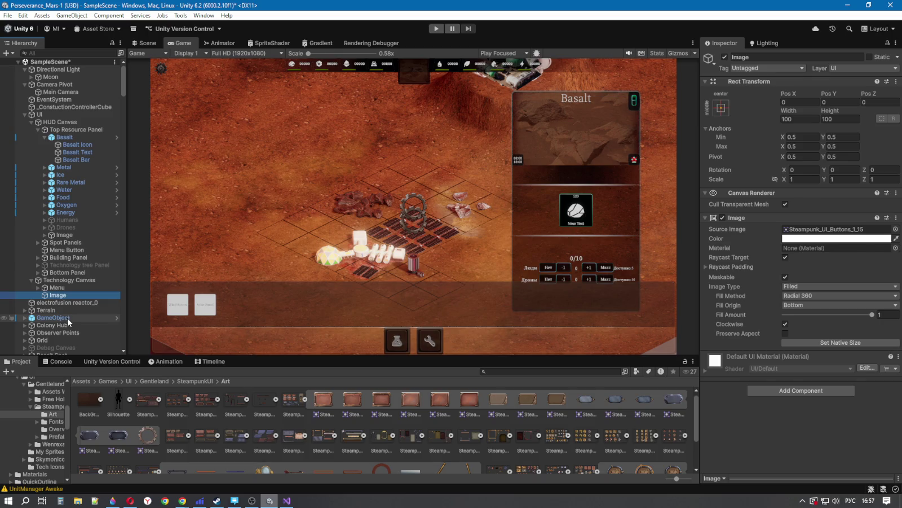
pyautogui.hotkey('alt', 'Tab')
# Step: In DeepSeek, type 'Ок, идея с шейдером мне не особо подходит. Ведь в юнити есть уже инструмен'
pyautogui.moveTo(182, 501)
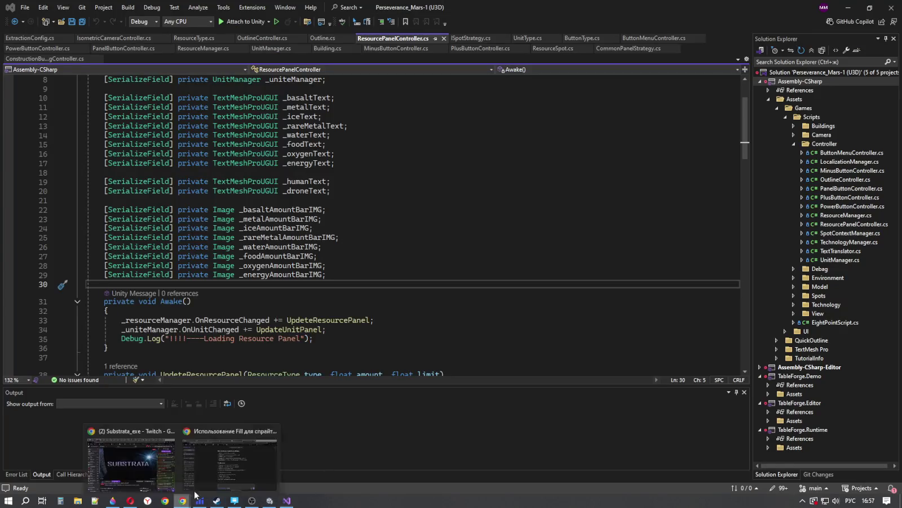
pyautogui.click(245, 443)
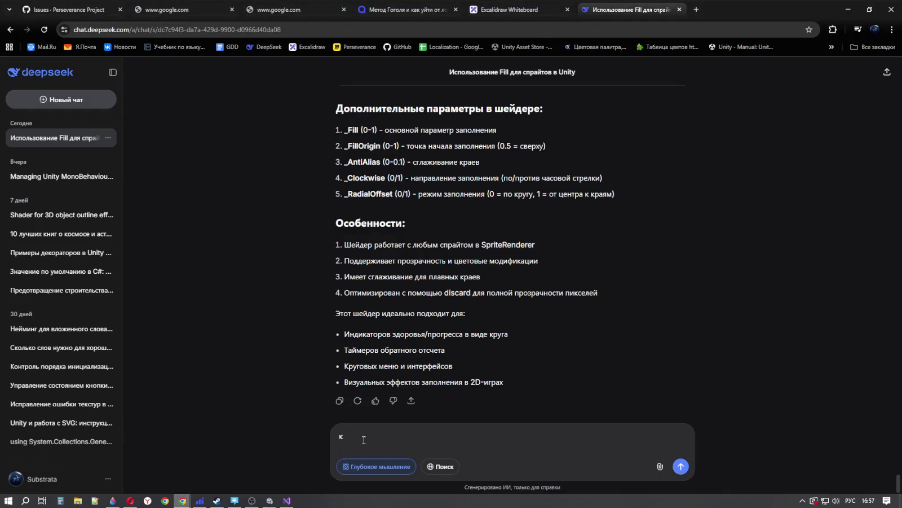
pyautogui.press('BackSpace')
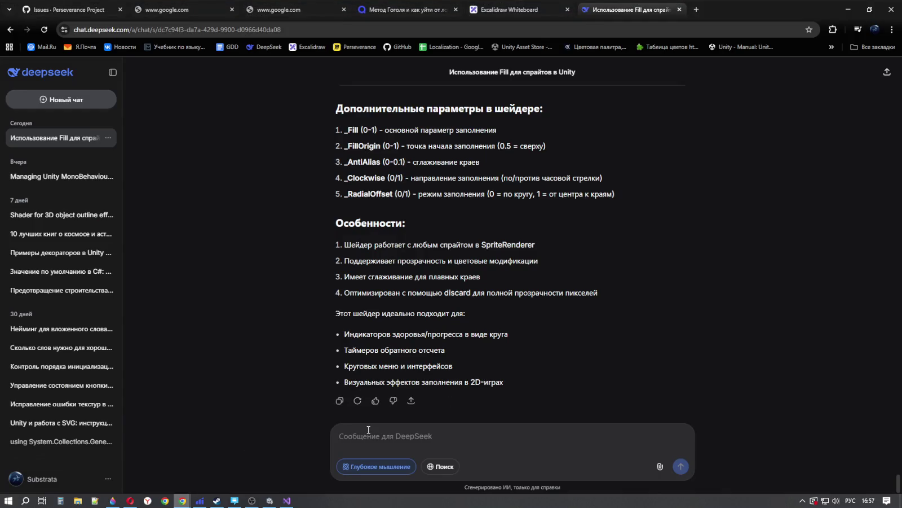
pyautogui.write('Ок')
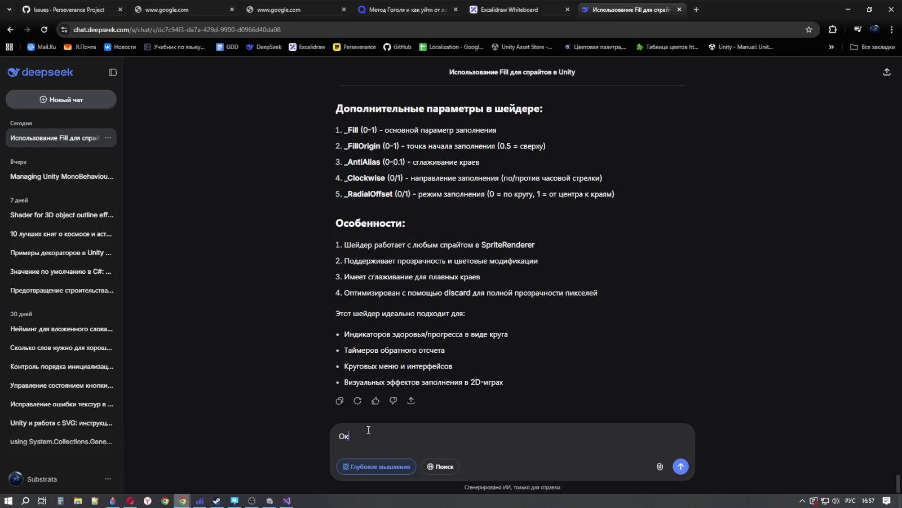
pyautogui.write(', и')
pyautogui.write('дея с ')
pyautogui.write('шейд')
pyautogui.write('еро')
pyautogui.write('м ')
pyautogui.write('мне не осо')
pyautogui.write('бо подход')
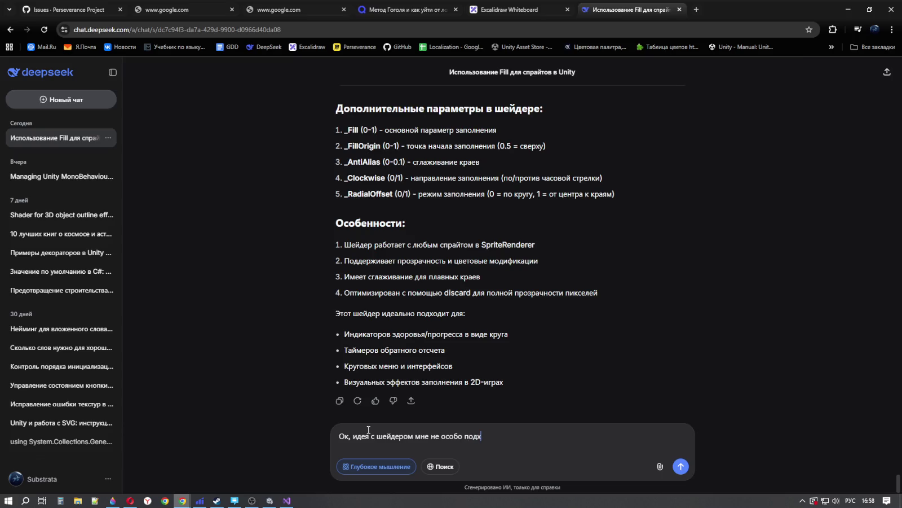
pyautogui.write('ит. ')
pyautogui.write('Я')
pyautogui.press('BackSpace')
pyautogui.press('BackSpace')
pyautogui.write('Веж')
pyautogui.press('BackSpace')
pyautogui.write('д')
pyautogui.write('б')
pyautogui.press('BackSpace')
pyautogui.write('ь в ')
pyautogui.write('юн')
pyautogui.write('ити есть')
pyautogui.write(' уже ')
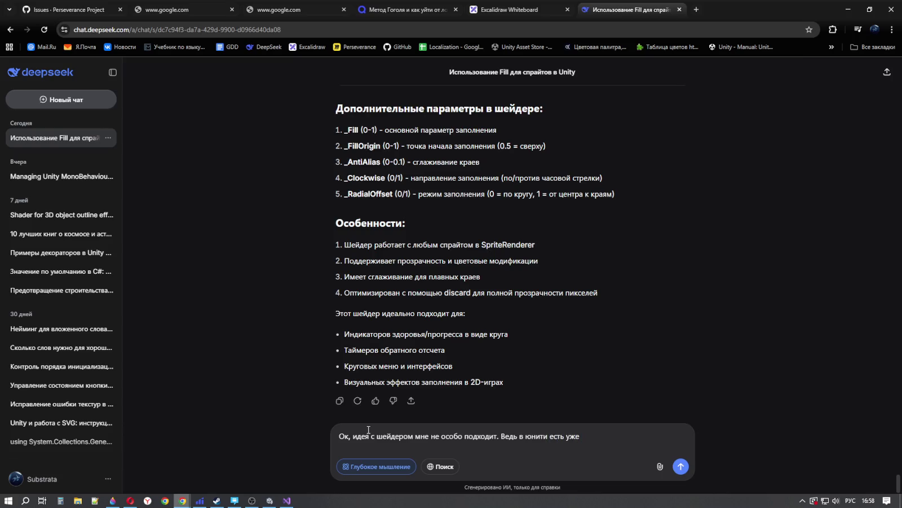
pyautogui.write('инстру')
pyautogui.write('мент с')
# Step: Finish the sentence with 'Fill Amount на примере Image', switching between English and Russian layouts
pyautogui.hotkey('alt', 'shift')
pyautogui.write(' Fill')
pyautogui.write(' Amo')
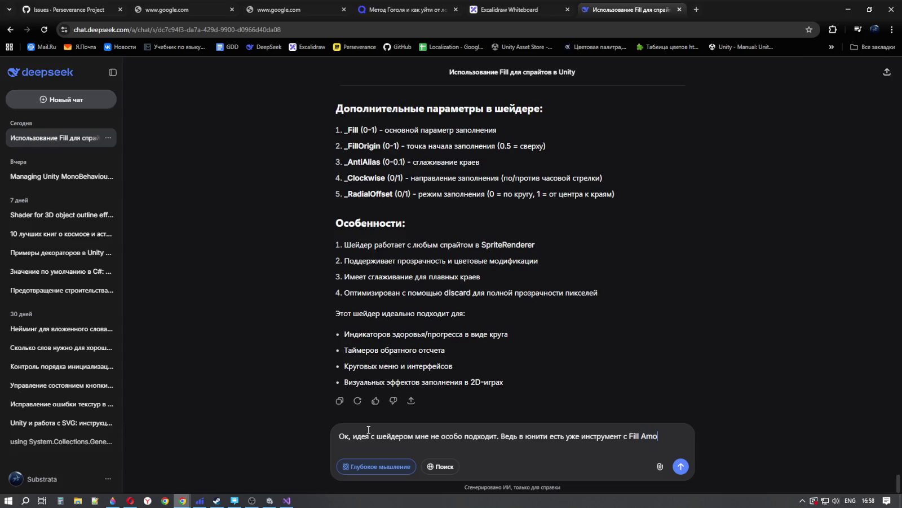
pyautogui.write('unt')
pyautogui.hotkey('alt', 'shift')
pyautogui.write(' на')
pyautogui.write(' пр')
pyautogui.write('имере')
pyautogui.hotkey('alt', 'shift')
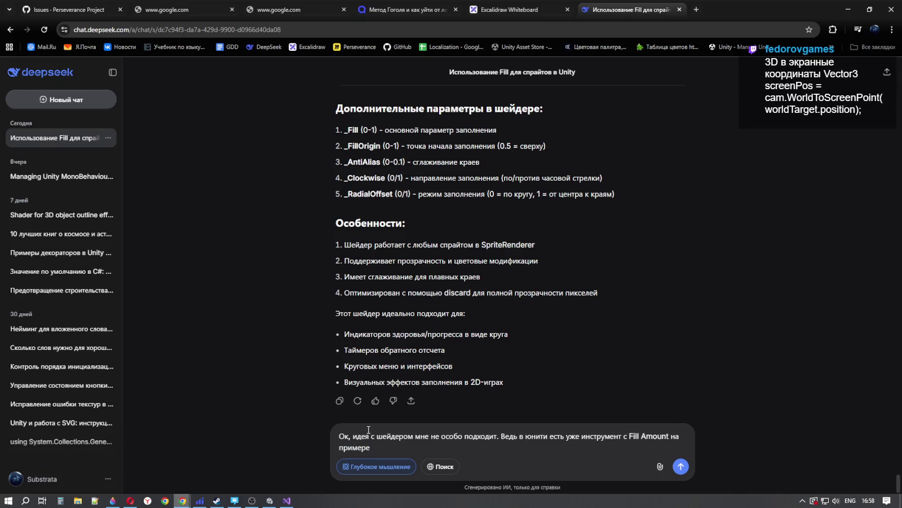
pyautogui.write('Ima')
pyautogui.write('ge')
pyautogui.hotkey('alt', 'shift')
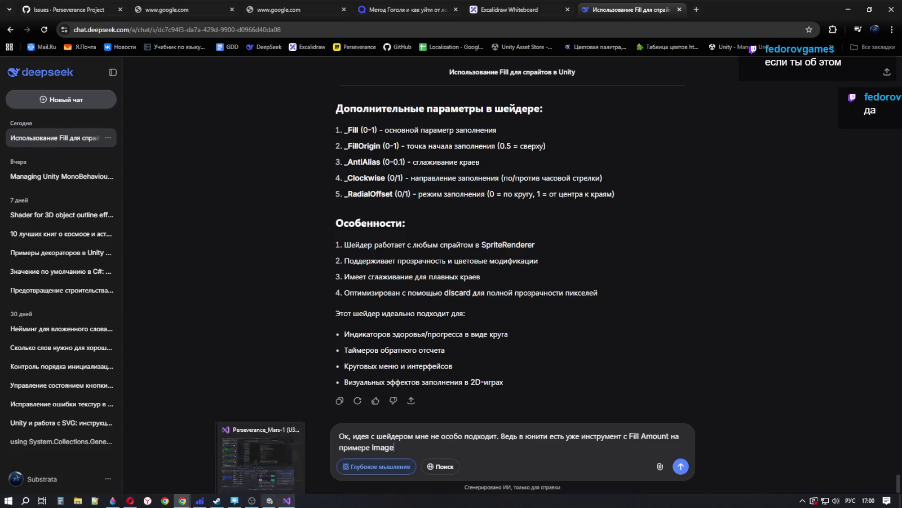
pyautogui.click(271, 501)
# Step: Set the Image's Pos X to -1000 and rerun the game to test it
pyautogui.click(788, 95)
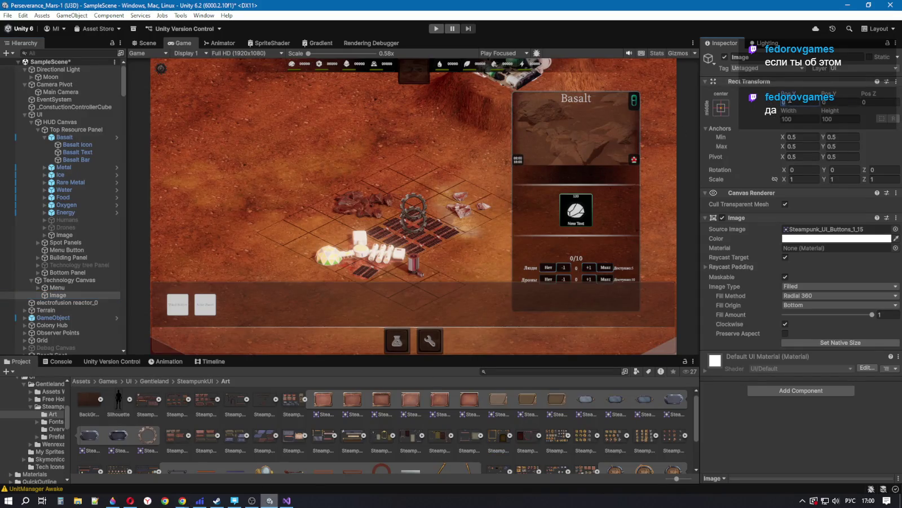
pyautogui.write('-100')
pyautogui.write('0')
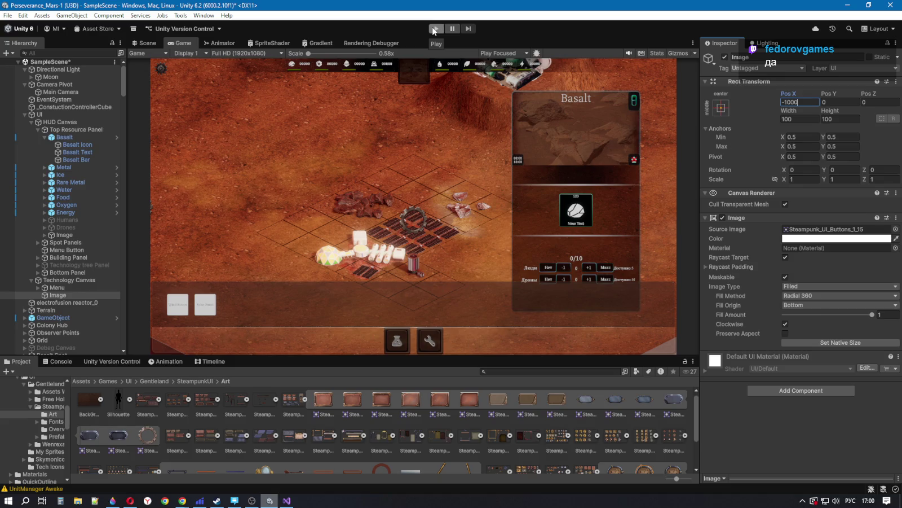
pyautogui.click(433, 29)
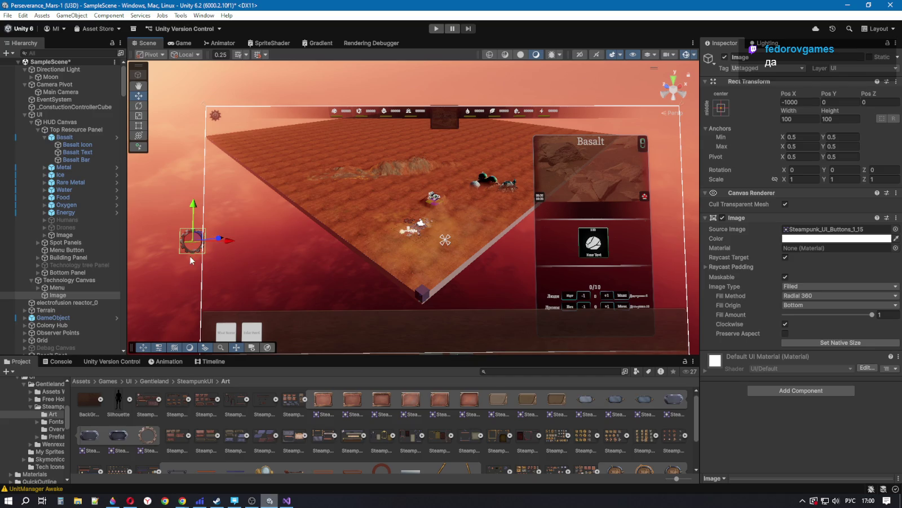
pyautogui.click(180, 43)
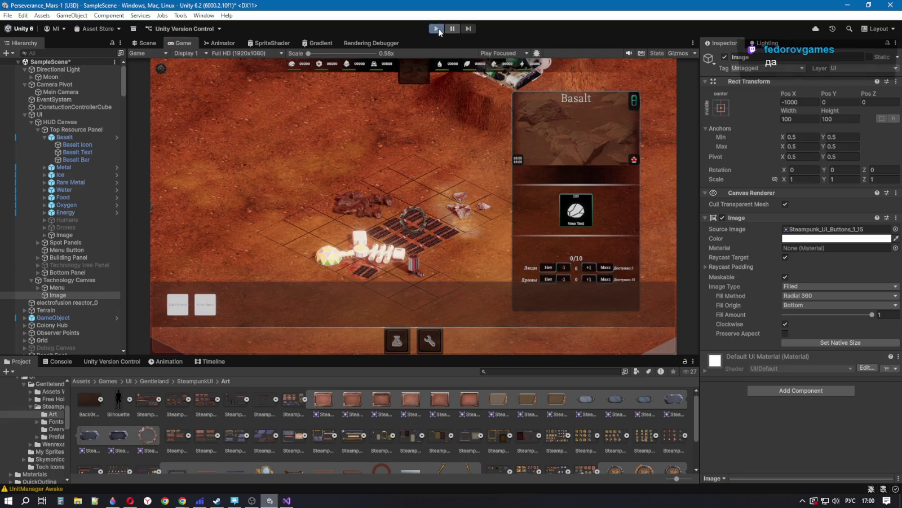
pyautogui.click(437, 28)
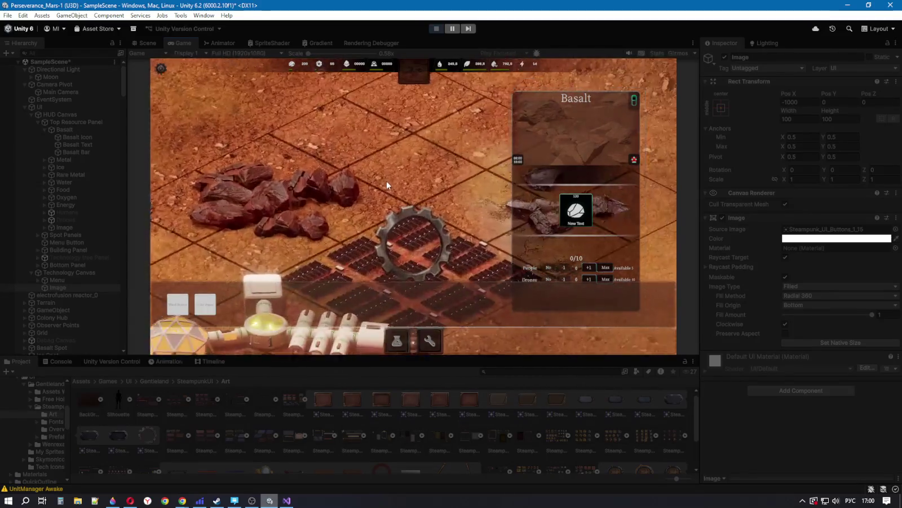
# Step: Zoom the Game view in and out, then return to the DeepSeek draft
pyautogui.scroll(-5, 386, 184)
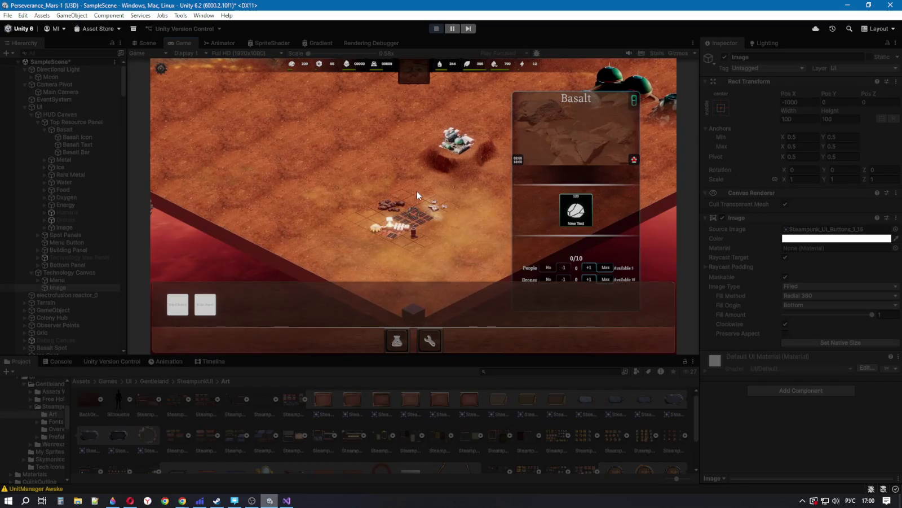
pyautogui.scroll(3, 408, 205)
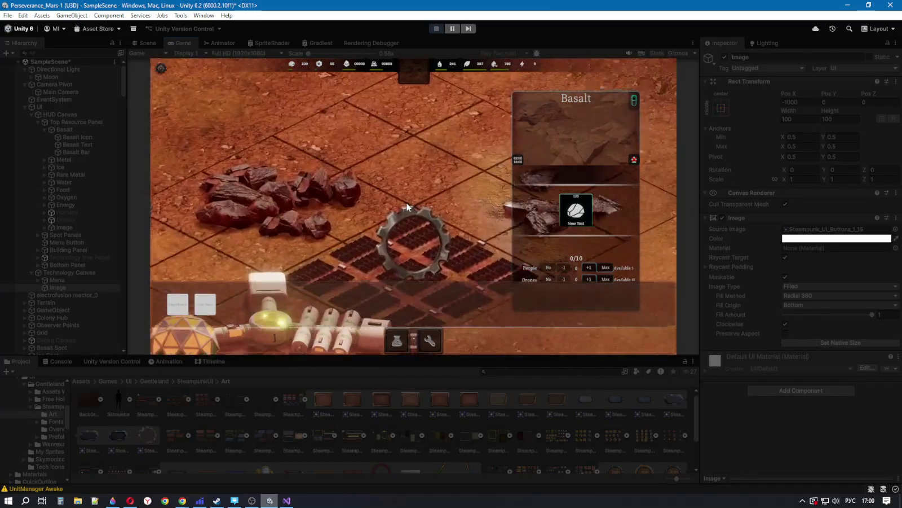
pyautogui.scroll(-5, 406, 207)
pyautogui.scroll(5, 402, 211)
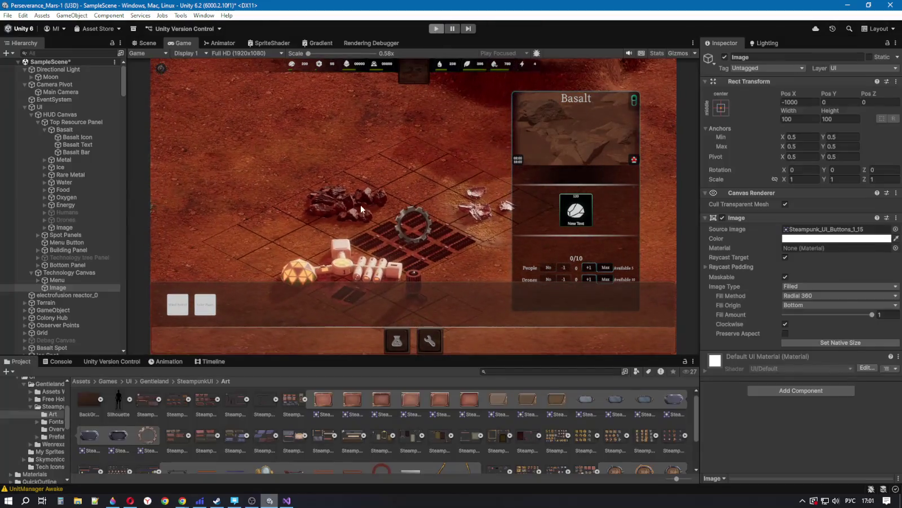
pyautogui.hotkey('alt', 'Tab')
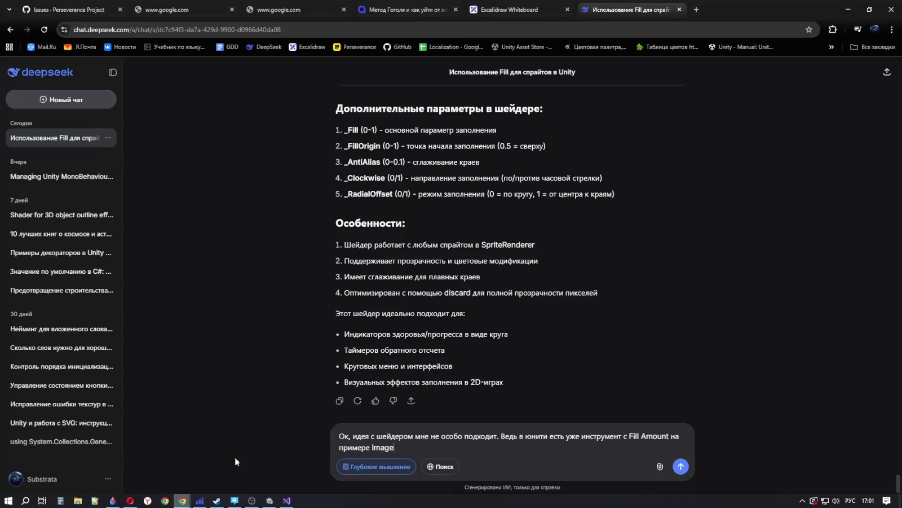
pyautogui.click(182, 500)
# Step: Add 'Я не понимаю, почему я не могу просто использовать на объекте эту технологию?'
pyautogui.write('. Как')
pyautogui.write(' мне сделать')
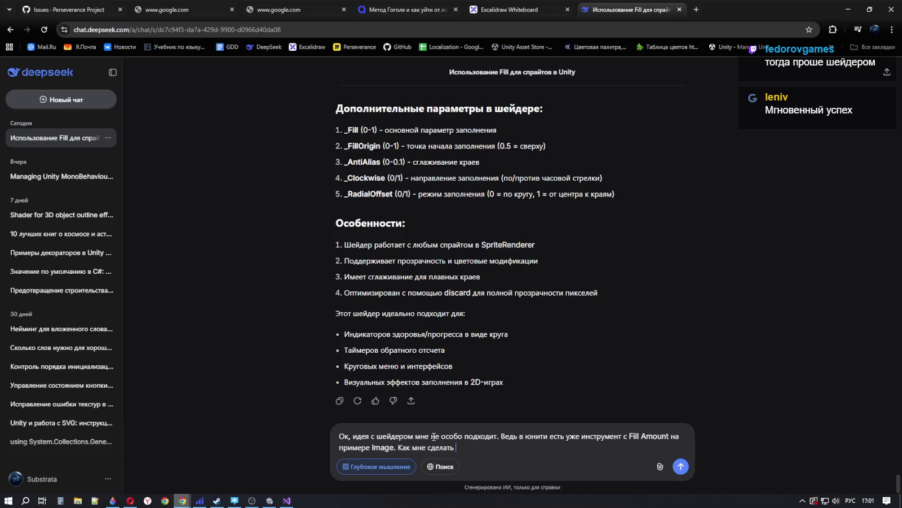
pyautogui.write('на ста')
pyautogui.press('BackSpace')
pyautogui.press('BackSpace')
pyautogui.press('BackSpace')
pyautogui.press('BackSpace')
pyautogui.press('BackSpace')
pyautogui.press('BackSpace')
pyautogui.write('Я не ')
pyautogui.write('понима')
pyautogui.write('ю, пос')
pyautogui.press('BackSpace')
pyautogui.write('чему')
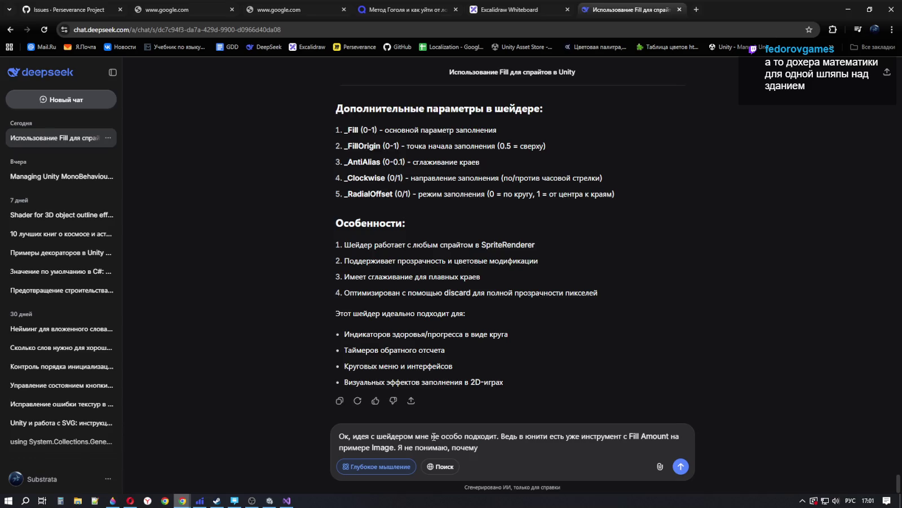
pyautogui.write('я не могу просто ')
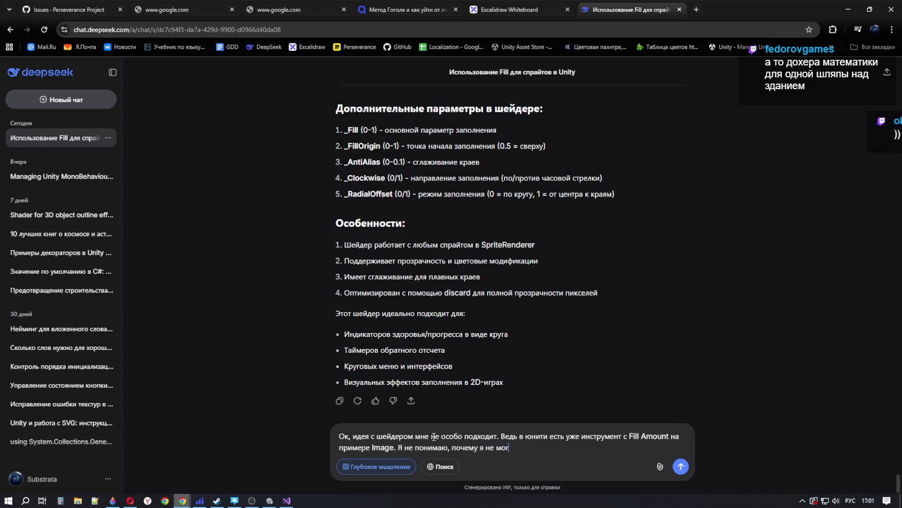
pyautogui.write('испль')
pyautogui.press('BackSpace')
pyautogui.press('BackSpace')
pyautogui.write('ользовать ')
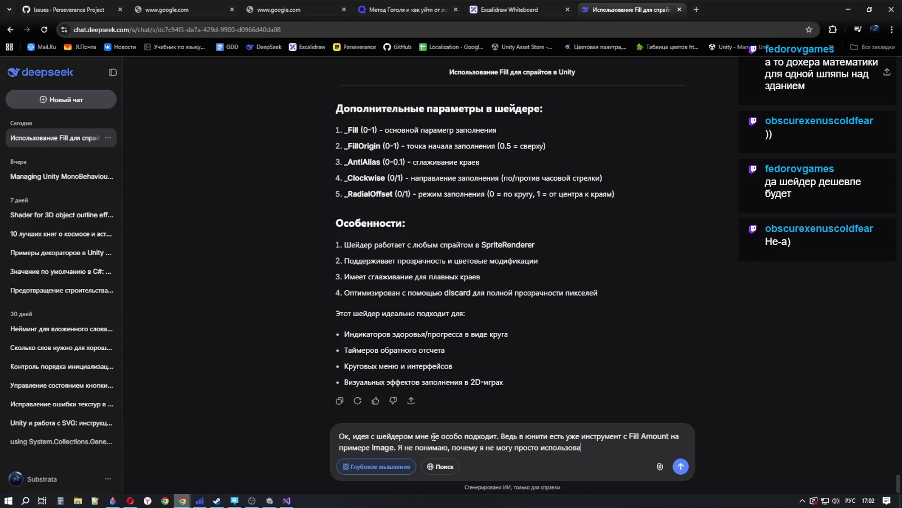
pyautogui.write('на обх')
pyautogui.press('BackSpace')
pyautogui.write('ъе')
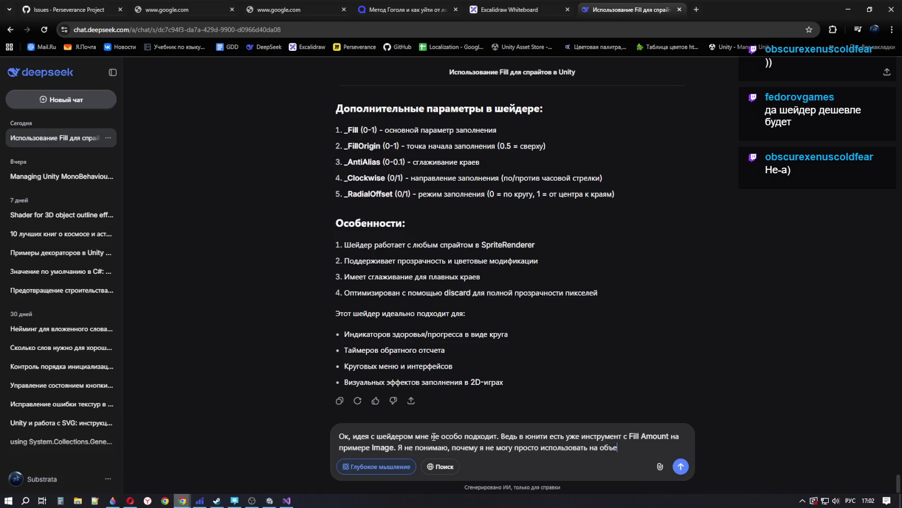
pyautogui.write('кте эту те')
pyautogui.write('хнологи')
pyautogui.write('ю?')
# Step: Continue with 'без написания лишнего кода. Мне нужно всего-лишь разместить на статичном объекте'
pyautogui.press('BackSpace')
pyautogui.write('бе')
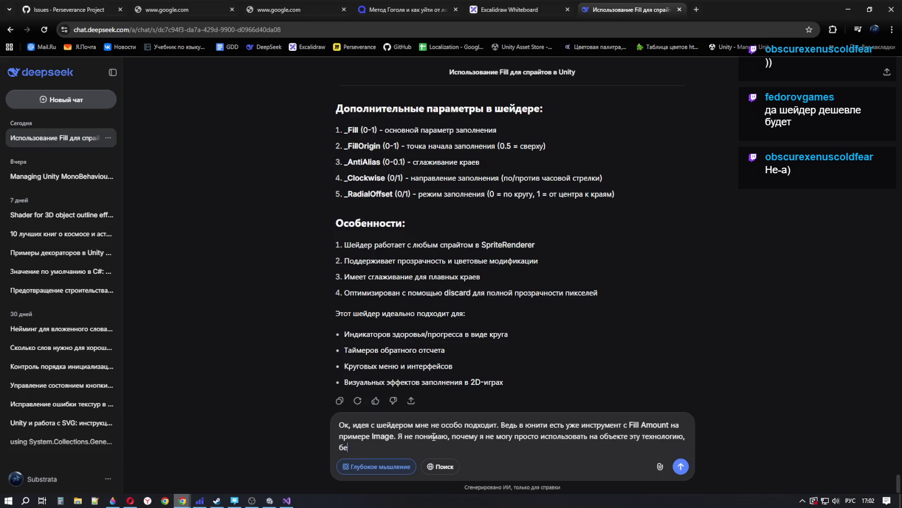
pyautogui.write('з ')
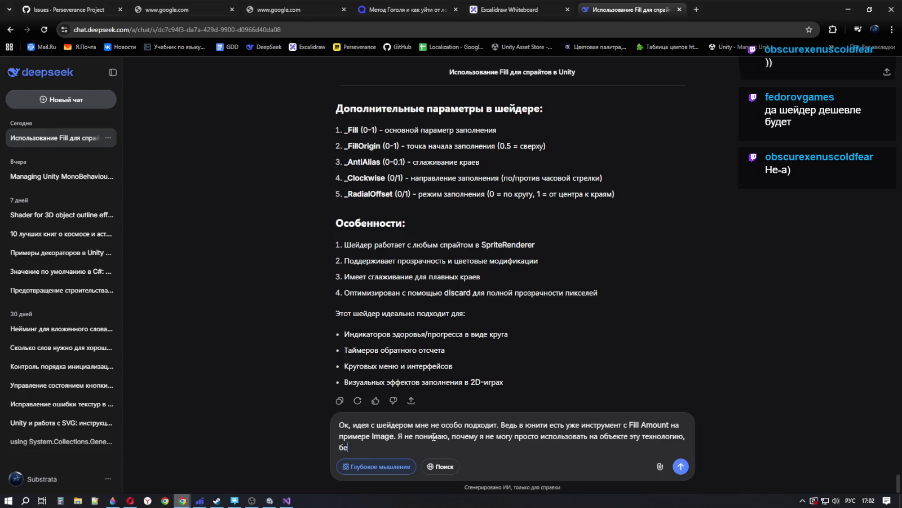
pyautogui.write('написания лишне')
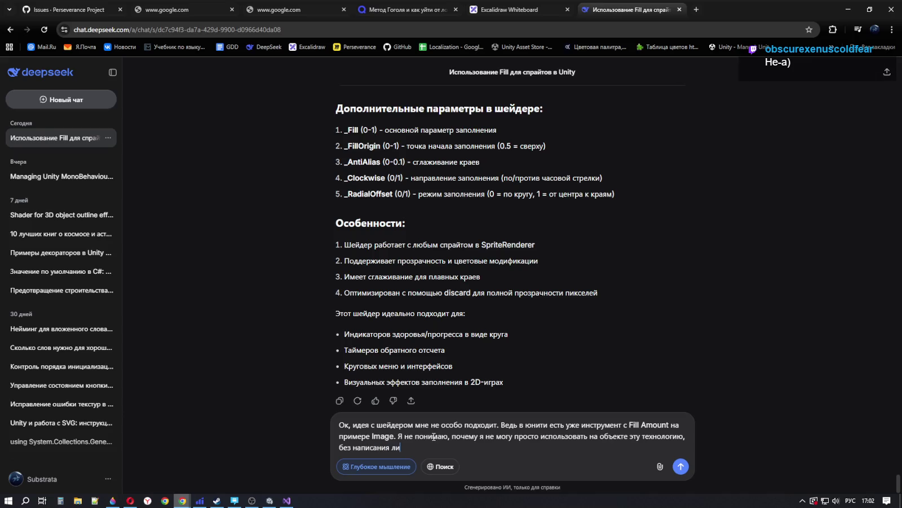
pyautogui.write('го ')
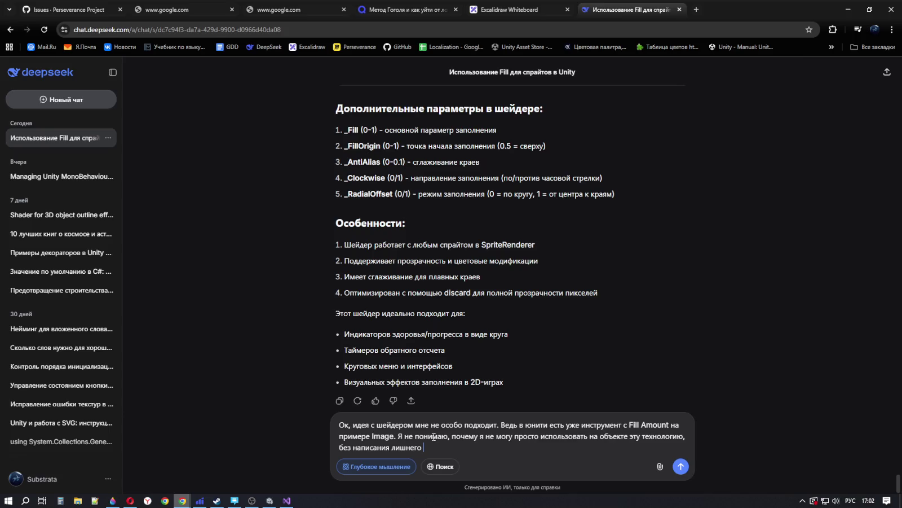
pyautogui.write('кода. Мне')
pyautogui.write(' нужно ')
pyautogui.write('всего')
pyautogui.press('BackSpace')
pyautogui.write('-лишь раз')
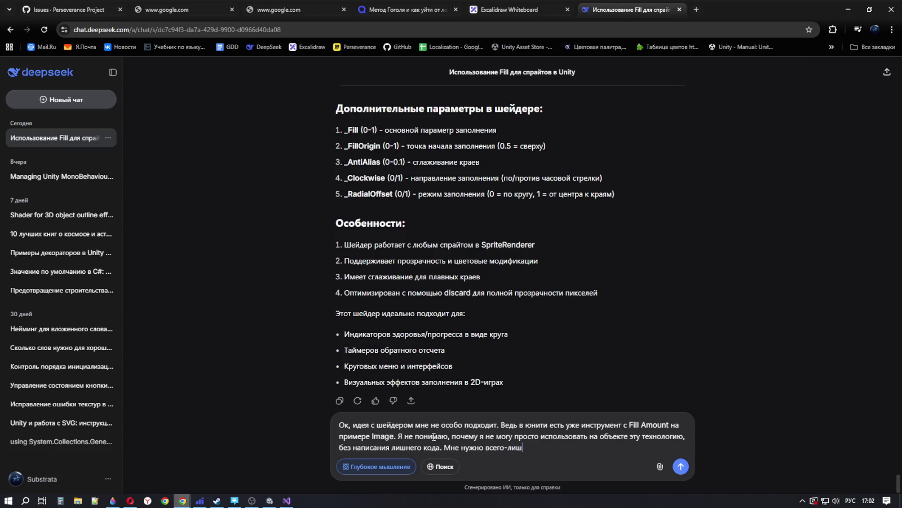
pyautogui.write('мести')
pyautogui.write('ть на')
pyautogui.write(' стат')
pyautogui.write('ичном')
pyautogui.write(' об')
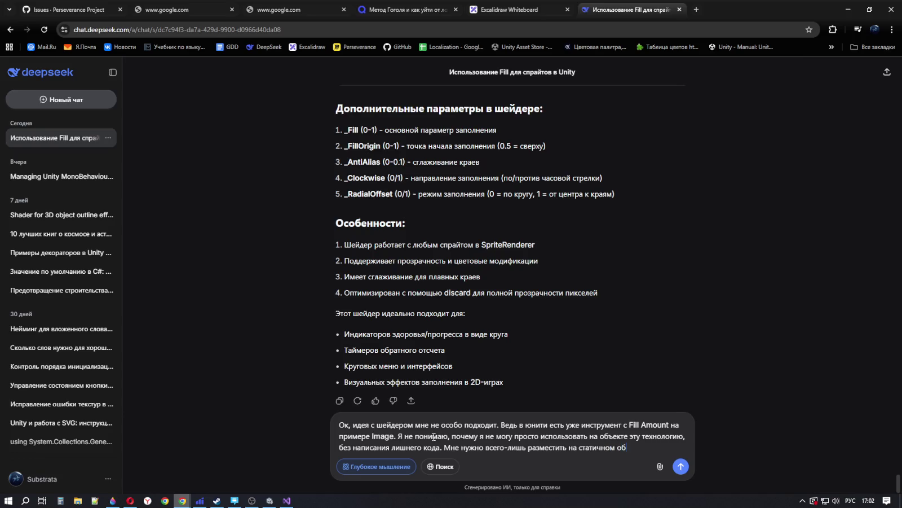
pyautogui.write('ъекте')
# Step: Add that the object sits on the terrain surface and shows its construction progress, then begin 'При этом я'
pyautogui.press('BackSpace')
pyautogui.write(', который расп')
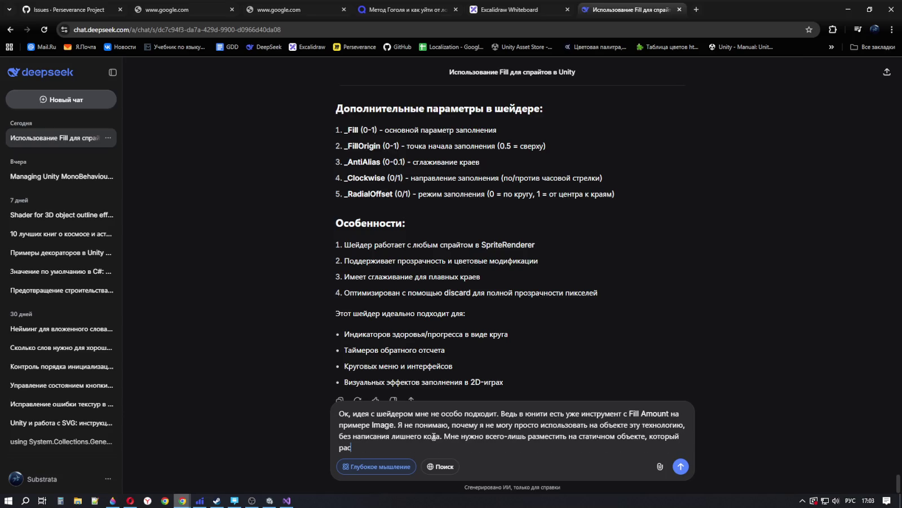
pyautogui.write('олан')
pyautogui.press('BackSpace')
pyautogui.write('гае')
pyautogui.write('тся ')
pyautogui.write('на повер')
pyautogui.write('хности ')
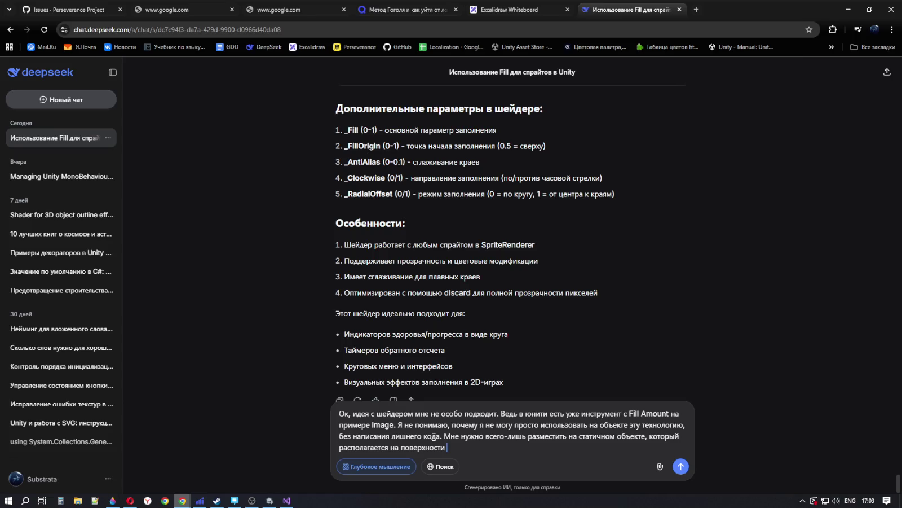
pyautogui.write('террей')
pyautogui.write('на')
pyautogui.write(' и ')
pyautogui.write('показыва')
pyautogui.write('ет прогрп')
pyautogui.press('BackSpace')
pyautogui.write('есс строительства ')
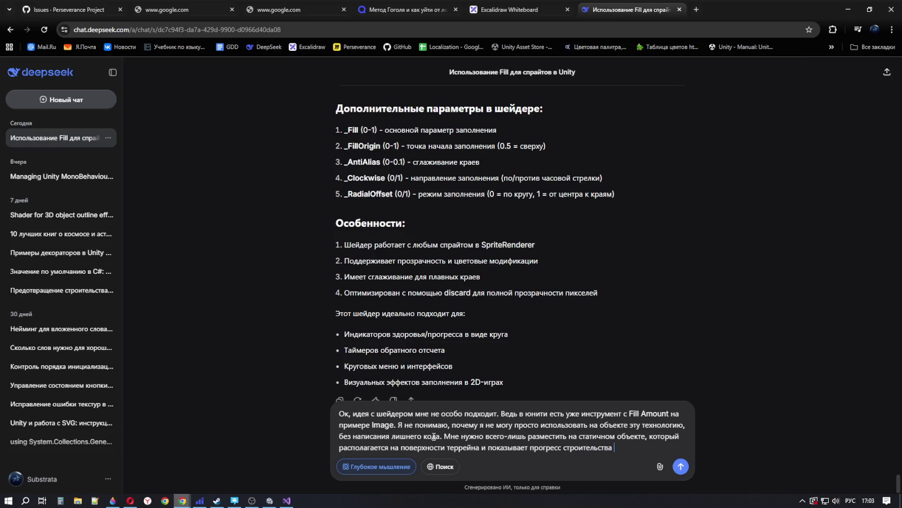
pyautogui.write('этого о')
pyautogui.write('бъе')
pyautogui.write('кта')
pyautogui.write('. При ')
pyautogui.write('этом я')
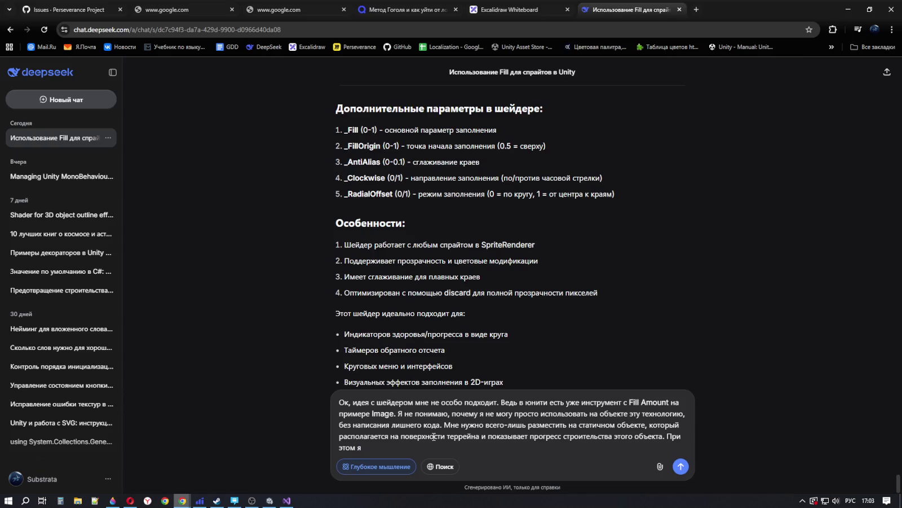
# Step: Explain the main canvas hangs on a camera moving over the terrain in isometric view
pyautogui.press('BackSpace')
pyautogui.press('BackSpace')
pyautogui.write('основной ка')
pyautogui.write('нвас ви')
pyautogui.write('сит на ')
pyautogui.write('камере, которая пре')
pyautogui.press('BackSpace')
pyautogui.press('BackSpace')
pyautogui.write('еремещается ')
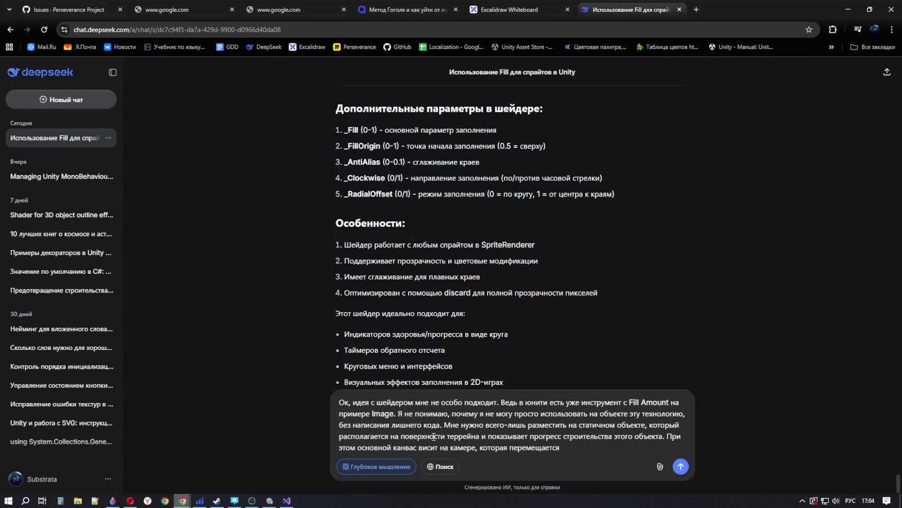
pyautogui.write('над терре')
pyautogui.write('йном ')
pyautogui.write('в изоме')
pyautogui.write('три')
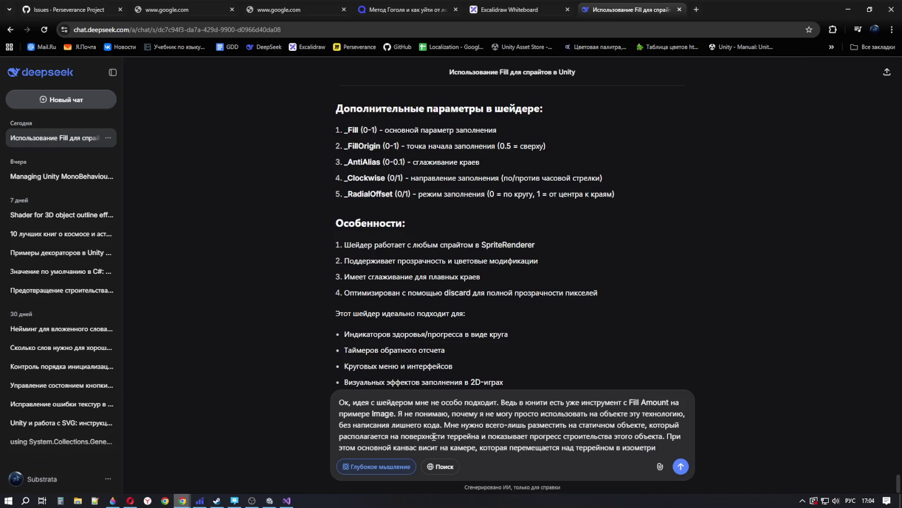
pyautogui.write('и.')
pyautogui.write(' То ес')
pyautogui.write('ть')
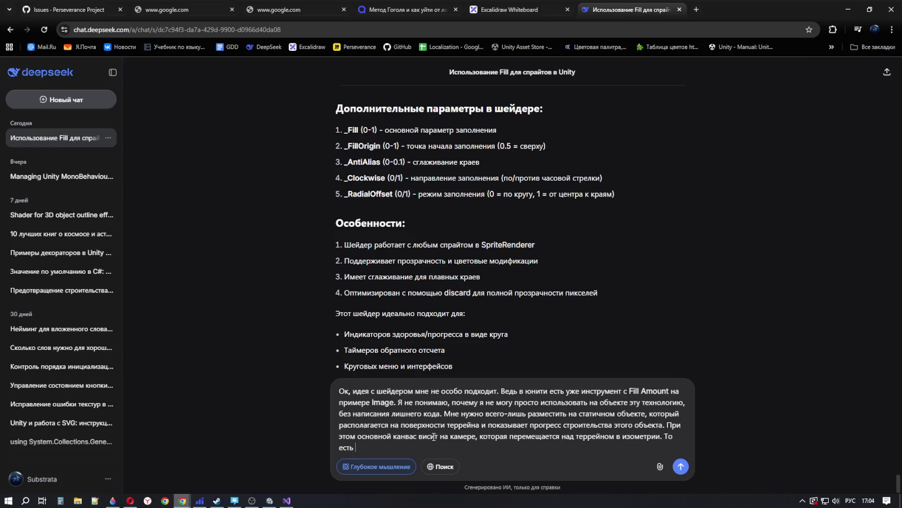
# Step: Add that the sprite must stay fixed when the camera zooms or moves away, end with 'Image?', and send
pyautogui.write('при отдал')
pyautogui.write('ении кам')
pyautogui.write('еры и')
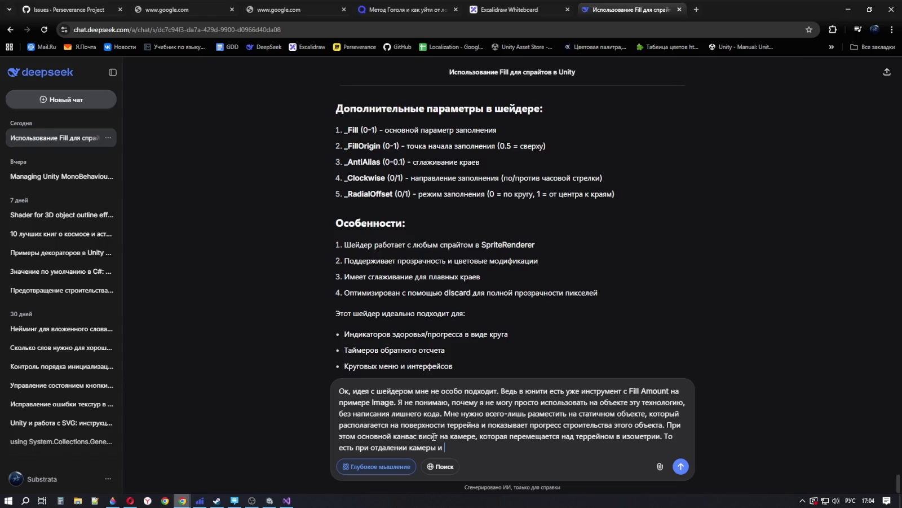
pyautogui.write('перемещения камеры за пределы')
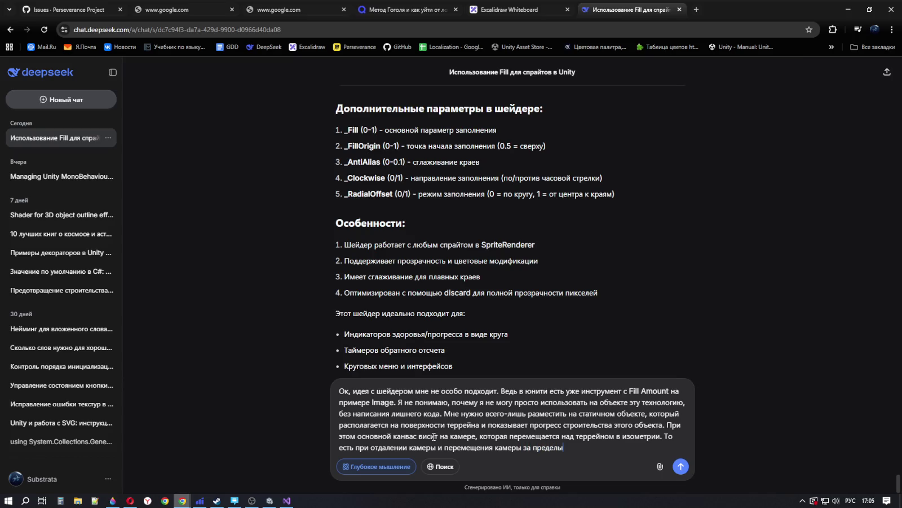
pyautogui.write(' вп')
pyautogui.write('димости ')
pyautogui.write('объ')
pyautogui.write('ект')
pyautogui.write('а,')
pyautogui.write('спрай')
pyautogui.write('т долже')
pyautogui.write('н')
pyautogui.write(' не')
pyautogui.write('под')
pyautogui.write('вижн')
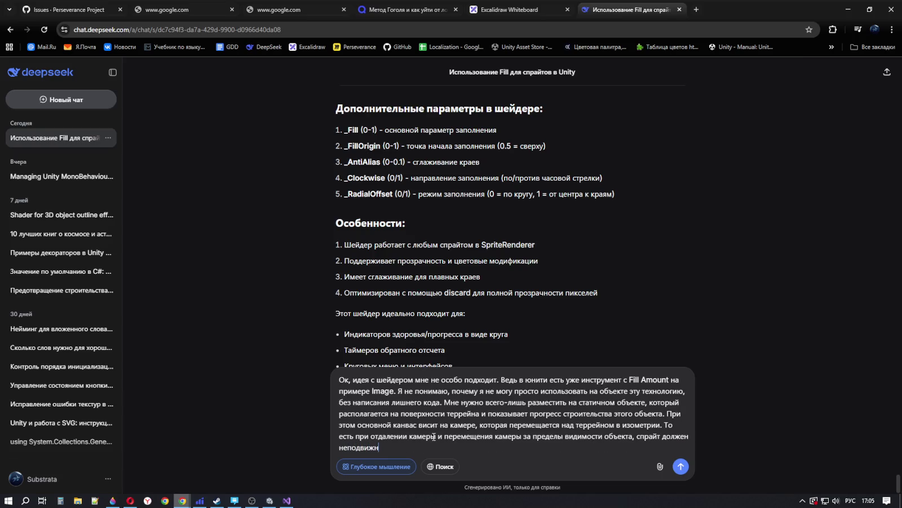
pyautogui.write('о оставаться ')
pyautogui.write('над э')
pyautogui.write('тим объ')
pyautogui.write('ект')
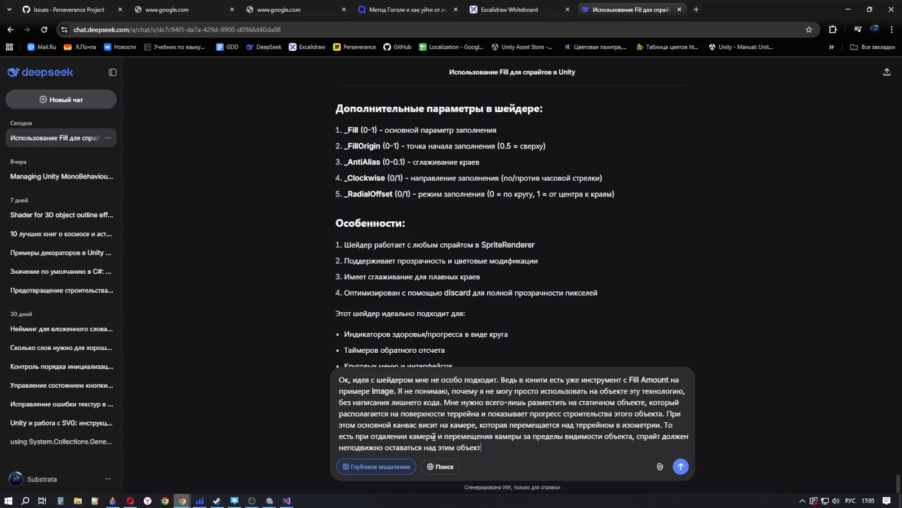
pyautogui.write('ом. Как это ре')
pyautogui.write('ализовать ')
pyautogui.write('с помощ')
pyautogui.write('ью')
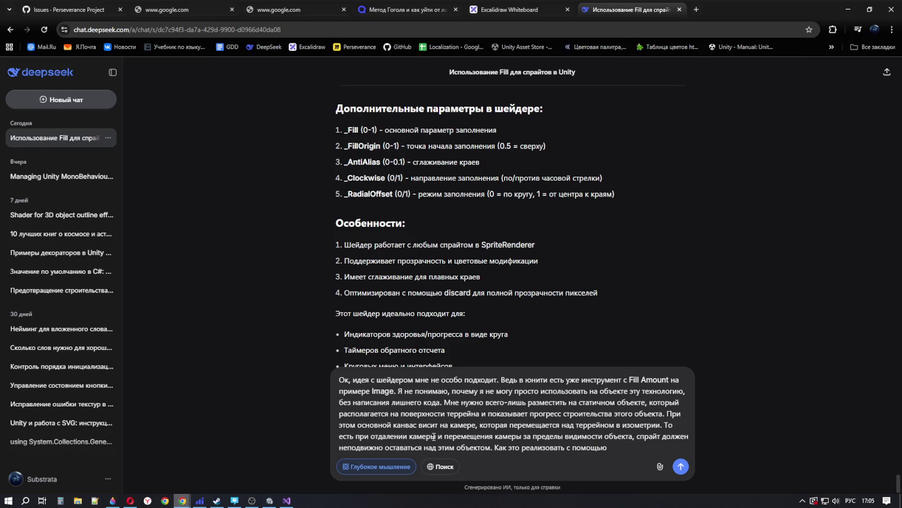
pyautogui.hotkey('alt', 'shift')
pyautogui.write('Ima')
pyautogui.write('g')
pyautogui.write('e')
pyautogui.moveTo(270, 500)
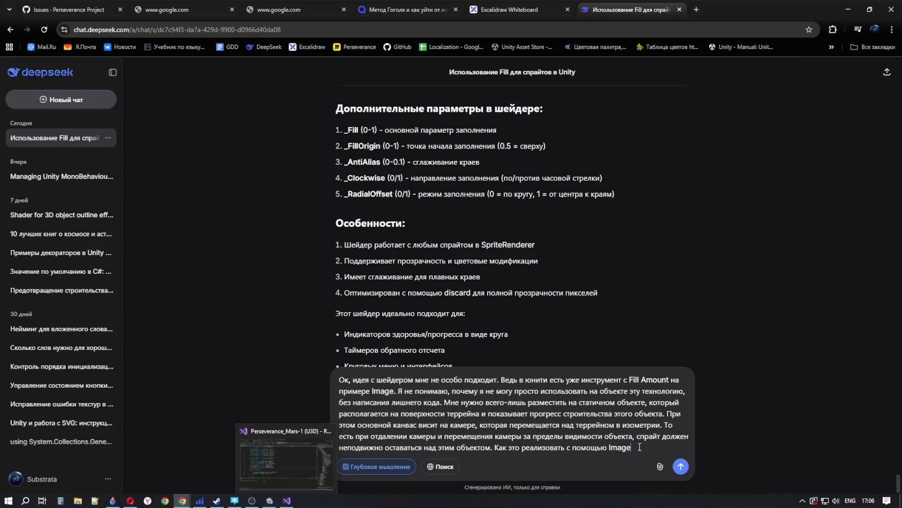
pyautogui.write('?')
pyautogui.press('Return')
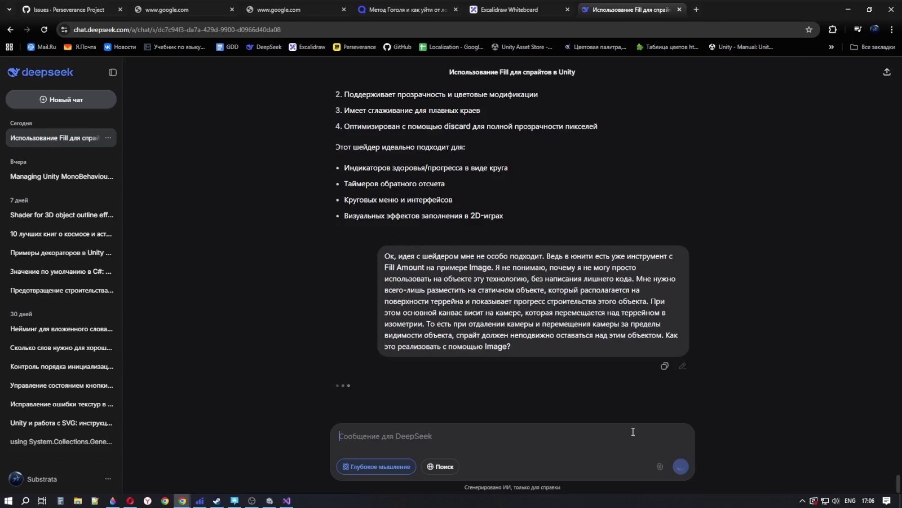
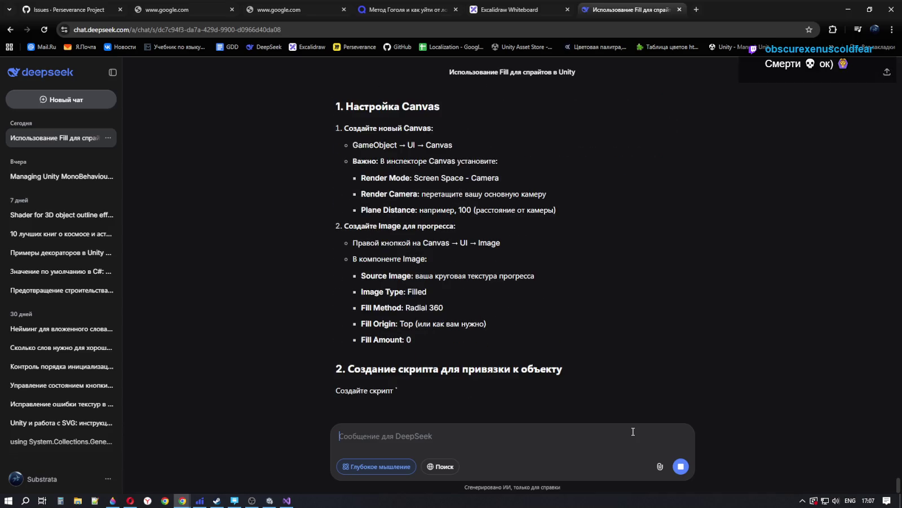
# Step: Read the reply's opening and its 1. Настройка Canvas heading, highlighting key phrases as it streams
pyautogui.scroll(3, 385, 253)
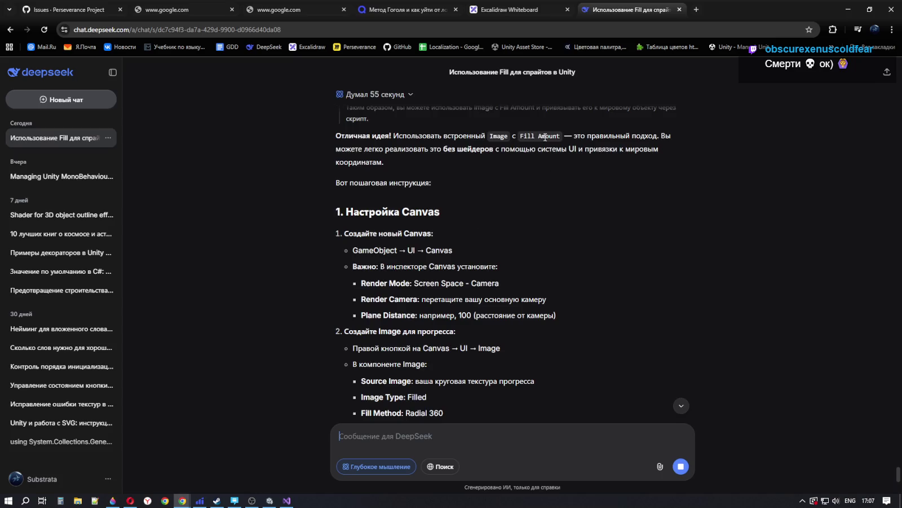
pyautogui.moveTo(571, 136); pyautogui.dragTo(671, 143)
pyautogui.tripleClick(501, 172)
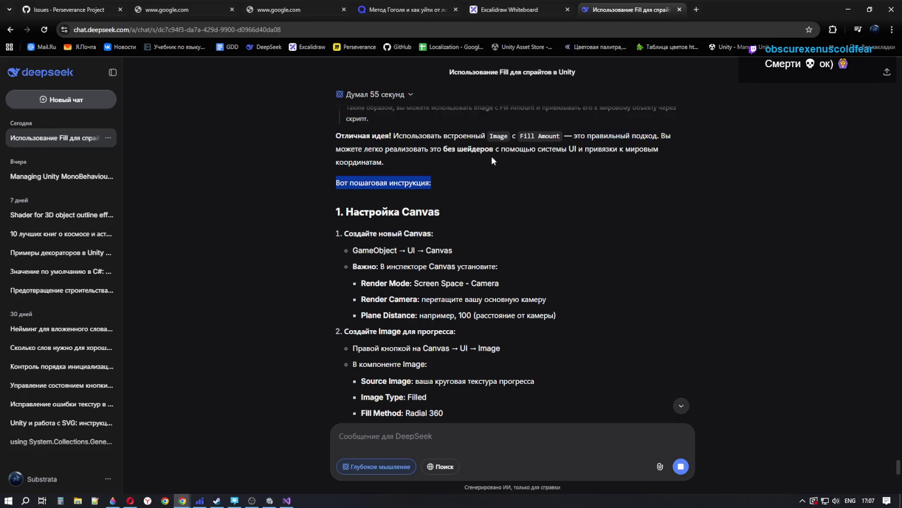
pyautogui.moveTo(548, 149); pyautogui.dragTo(665, 165)
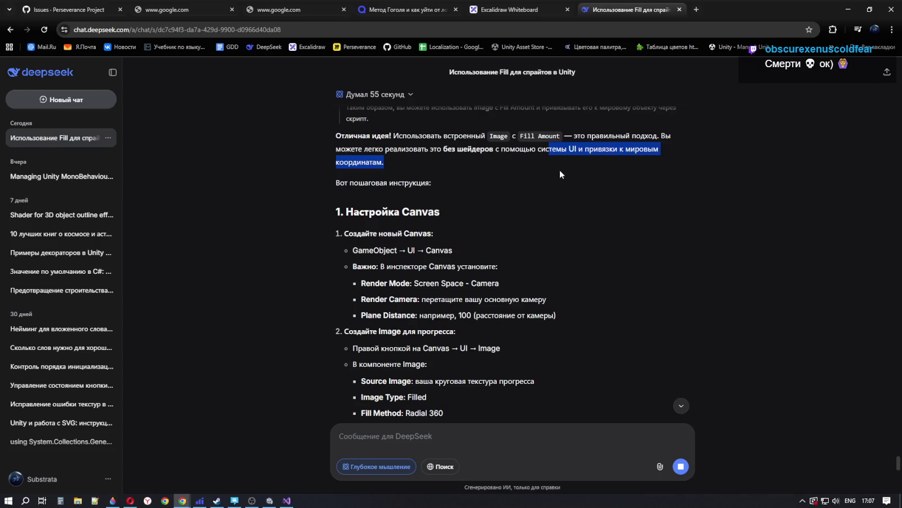
pyautogui.moveTo(490, 182); pyautogui.dragTo(366, 189)
pyautogui.click(456, 201)
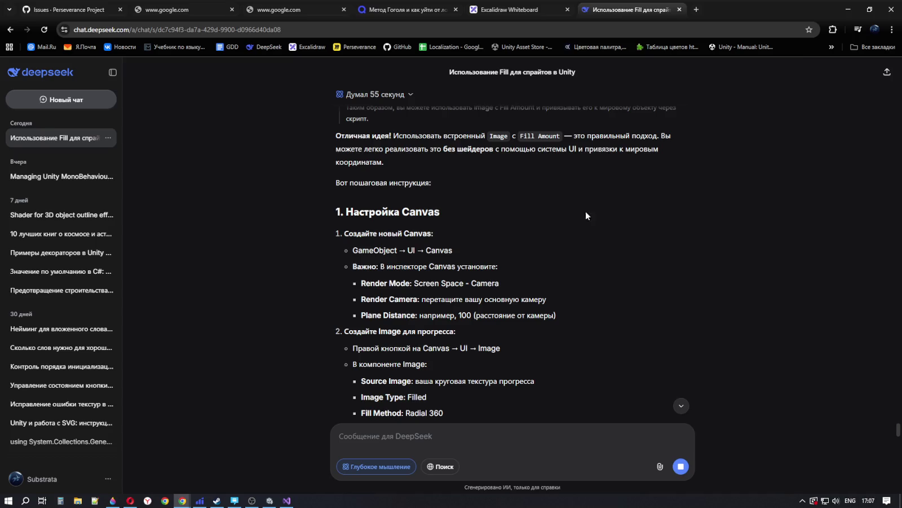
# Step: Highlight the Canvas → UI → Image step and the Source Image description while the answer finishes
pyautogui.scroll(-4, 586, 216)
pyautogui.scroll(2, 682, 167)
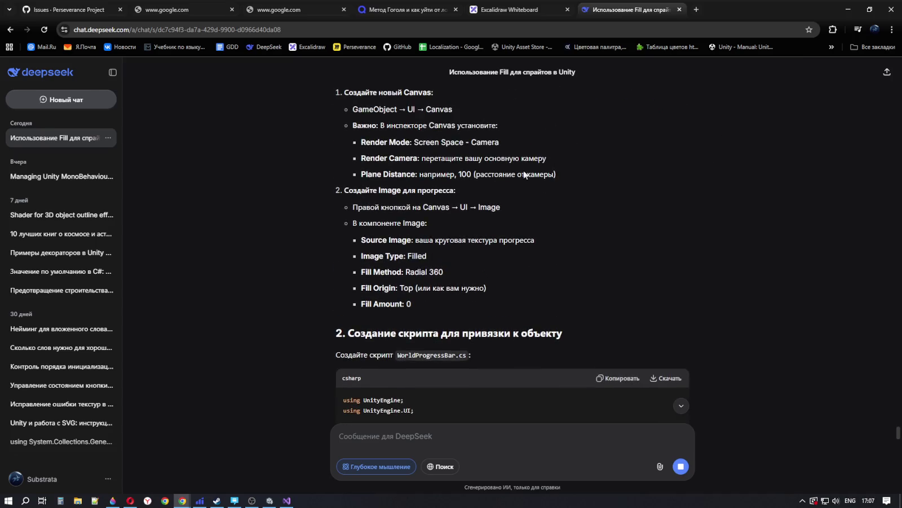
pyautogui.moveTo(503, 208); pyautogui.dragTo(353, 207)
pyautogui.click(449, 228)
pyautogui.moveTo(424, 241); pyautogui.dragTo(577, 248)
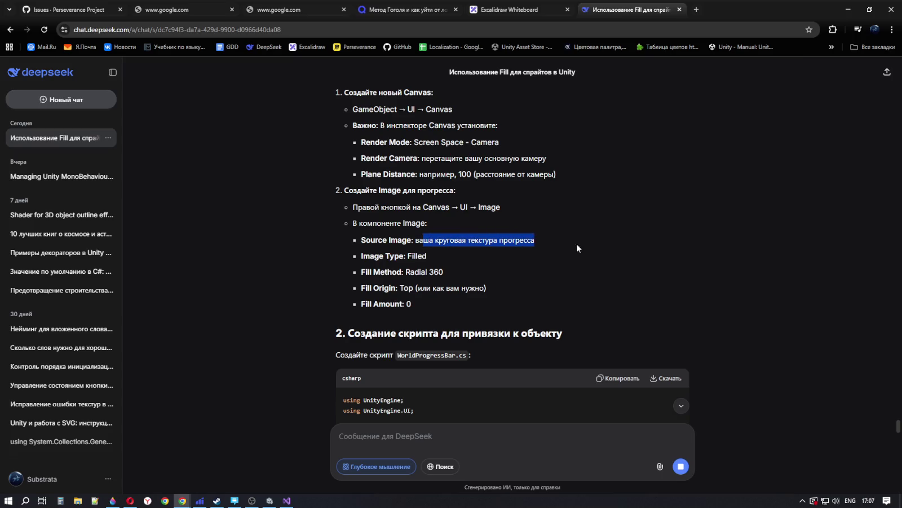
pyautogui.click(439, 267)
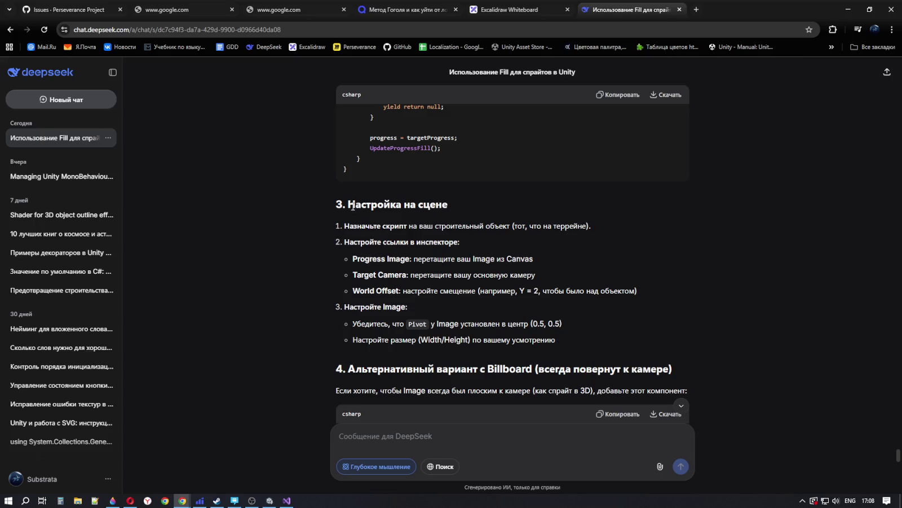
pyautogui.moveTo(353, 205); pyautogui.dragTo(463, 199)
pyautogui.moveTo(399, 226); pyautogui.dragTo(582, 231)
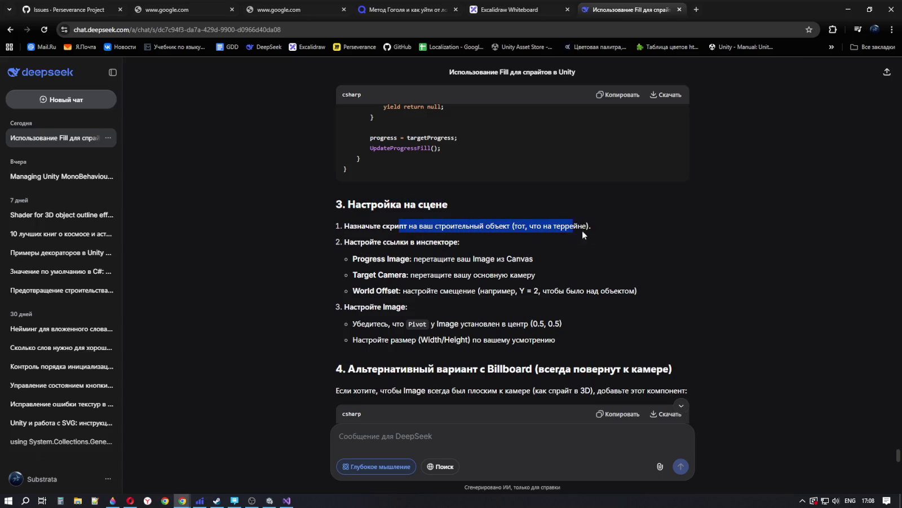
pyautogui.click(593, 248)
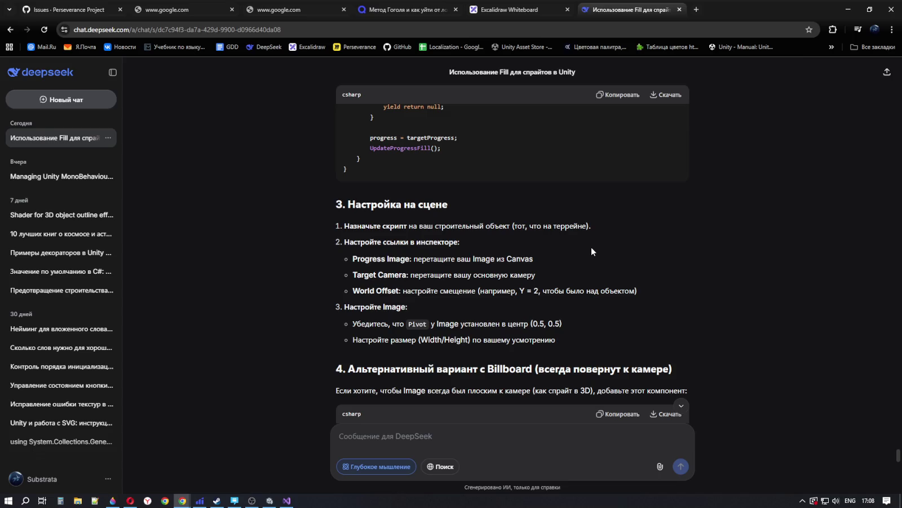
pyautogui.scroll(3, 582, 253)
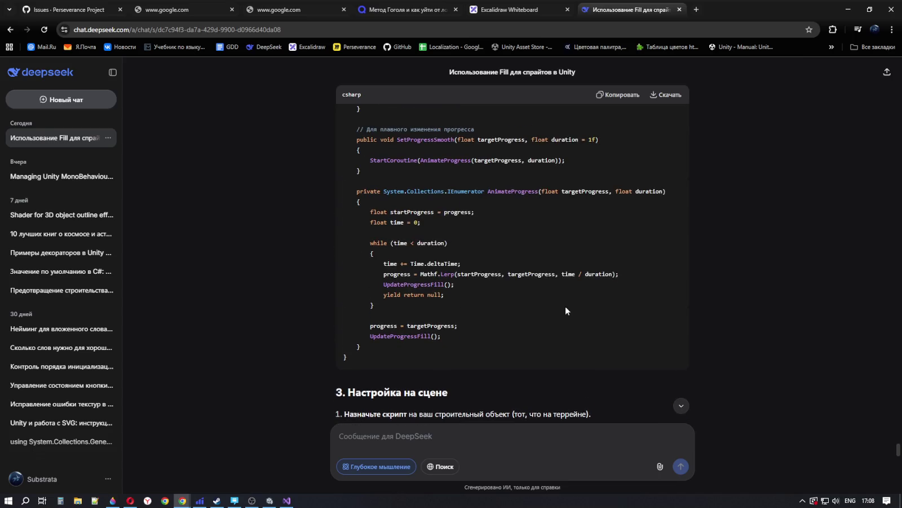
pyautogui.scroll(9, 564, 304)
pyautogui.scroll(10, 564, 307)
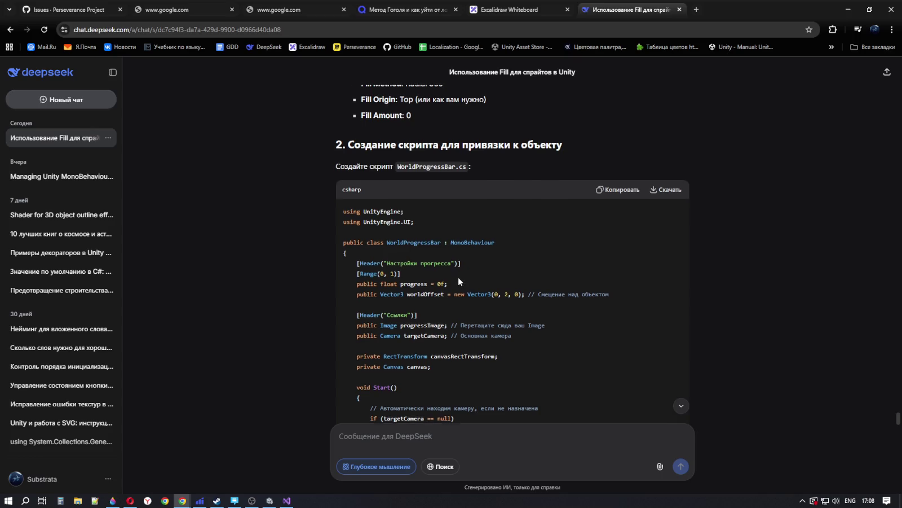
pyautogui.scroll(-1, 458, 278)
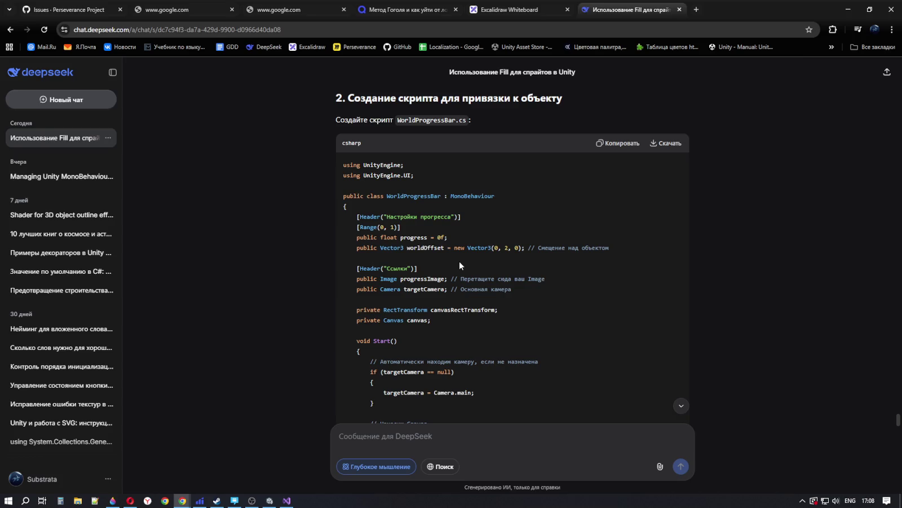
pyautogui.scroll(-2, 459, 262)
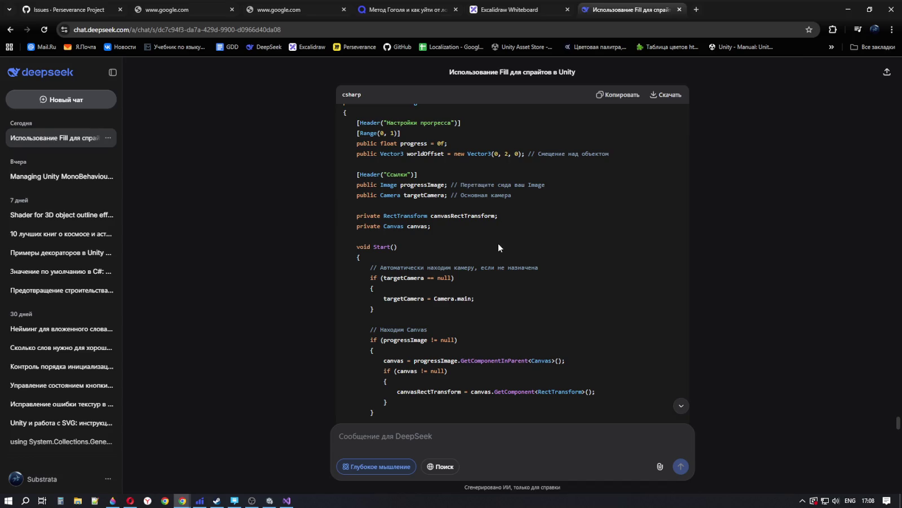
pyautogui.scroll(-2, 499, 247)
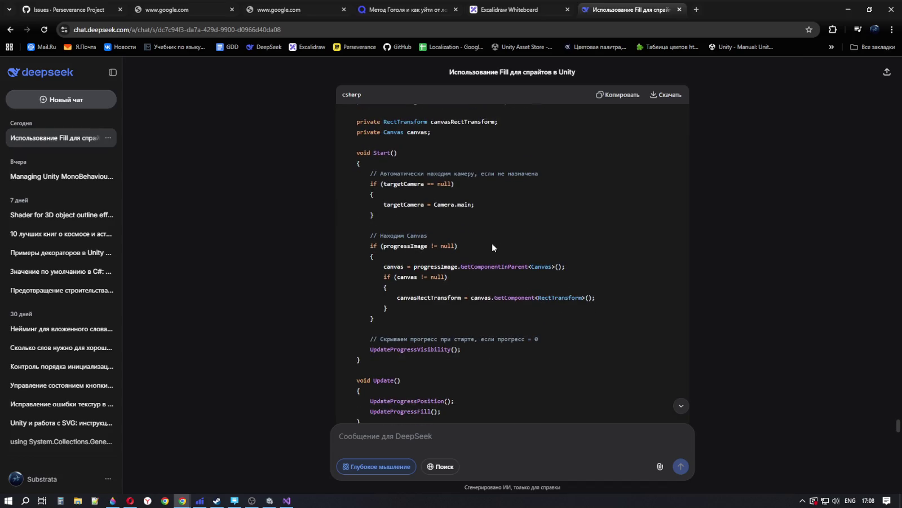
pyautogui.moveTo(463, 186); pyautogui.dragTo(394, 176)
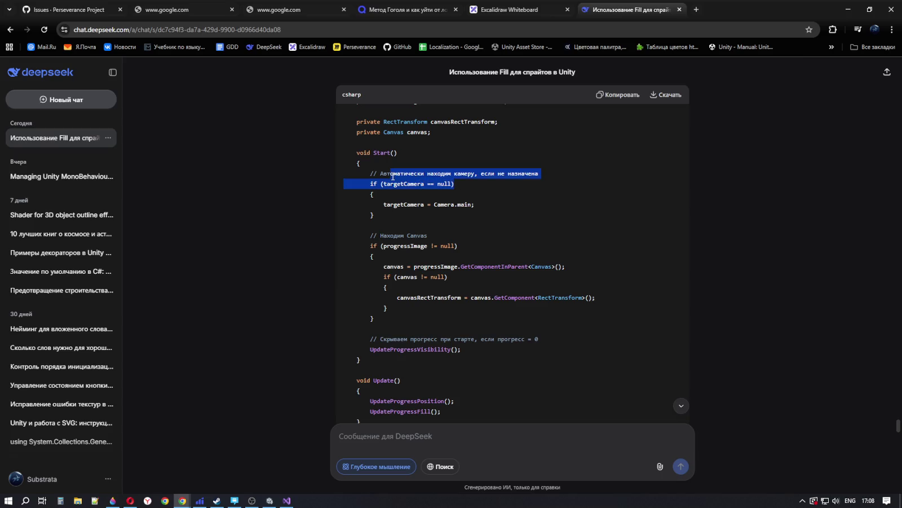
pyautogui.click(487, 186)
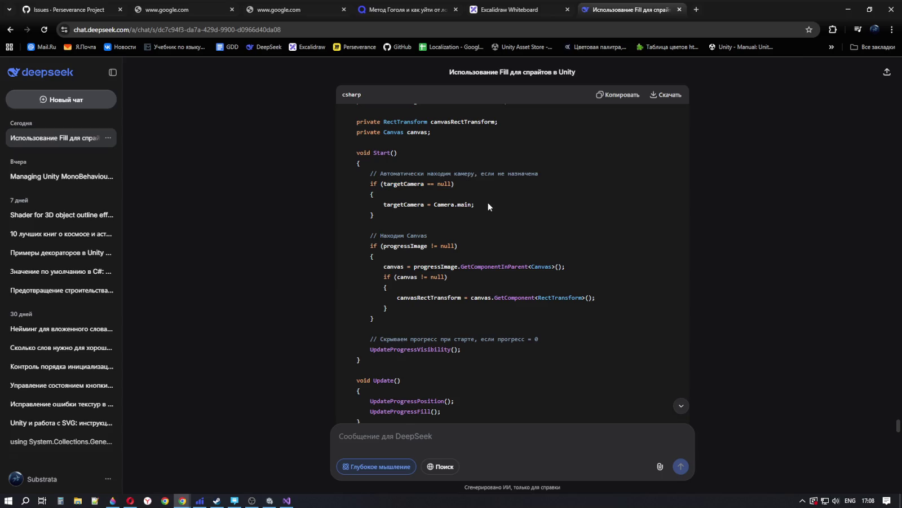
pyautogui.moveTo(460, 247); pyautogui.dragTo(355, 233)
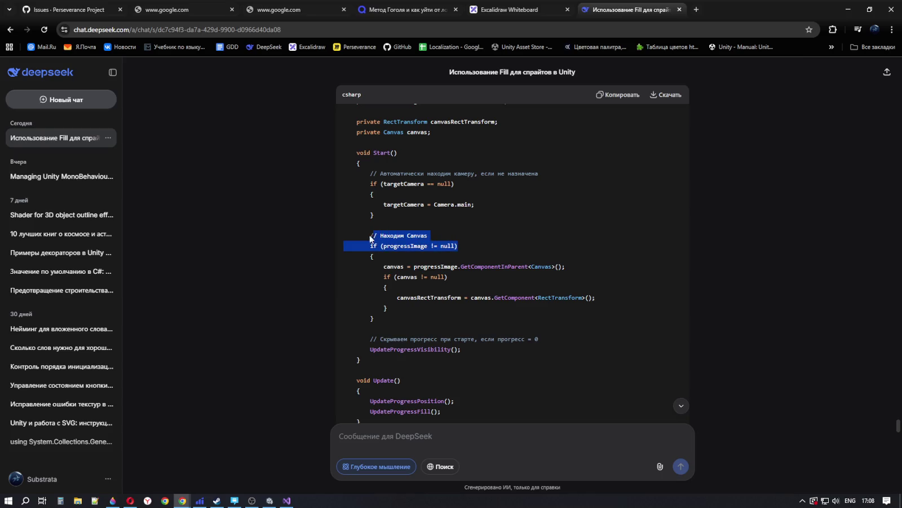
pyautogui.scroll(-1, 531, 259)
pyautogui.scroll(-2, 533, 265)
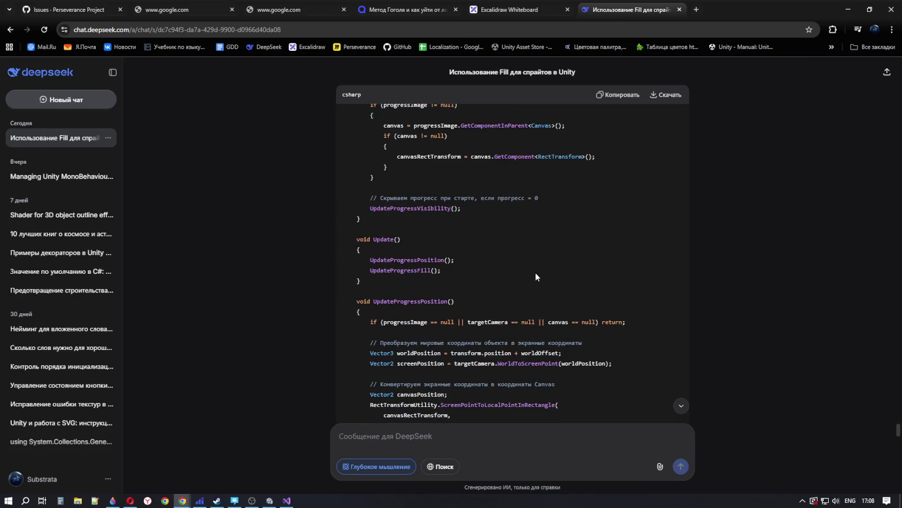
pyautogui.scroll(-3, 533, 274)
pyautogui.scroll(-2, 529, 271)
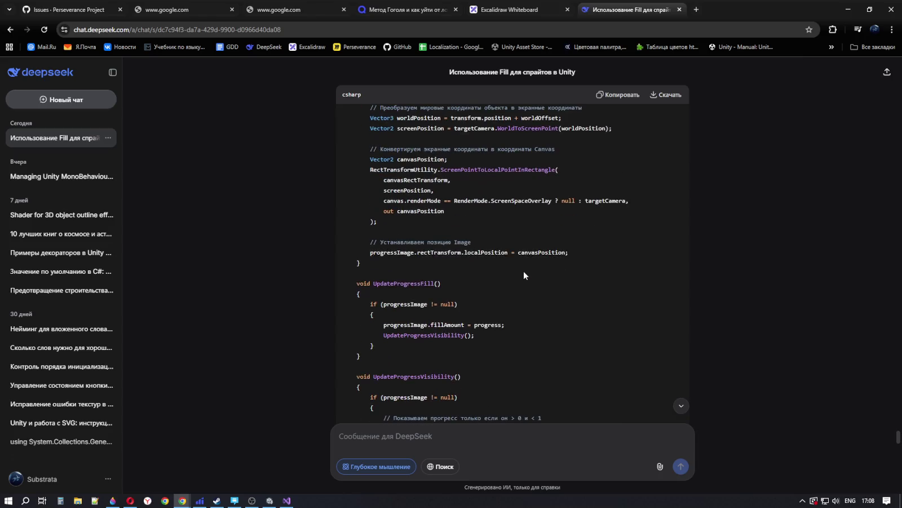
pyautogui.scroll(-3, 519, 267)
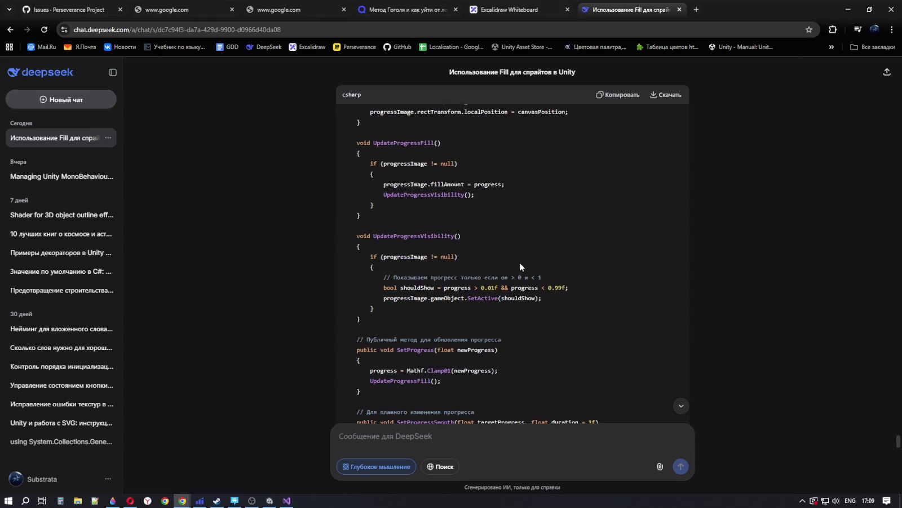
pyautogui.scroll(4, 520, 263)
pyautogui.scroll(-2, 520, 266)
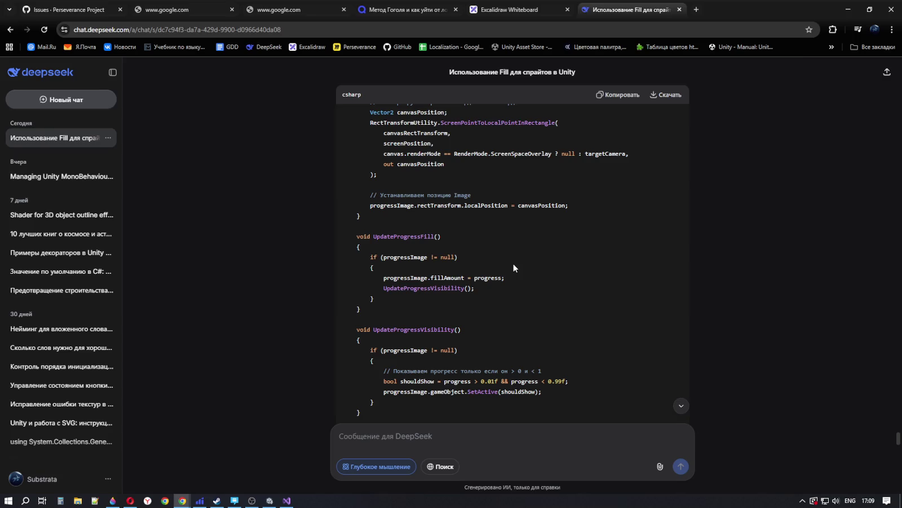
pyautogui.scroll(-3, 494, 317)
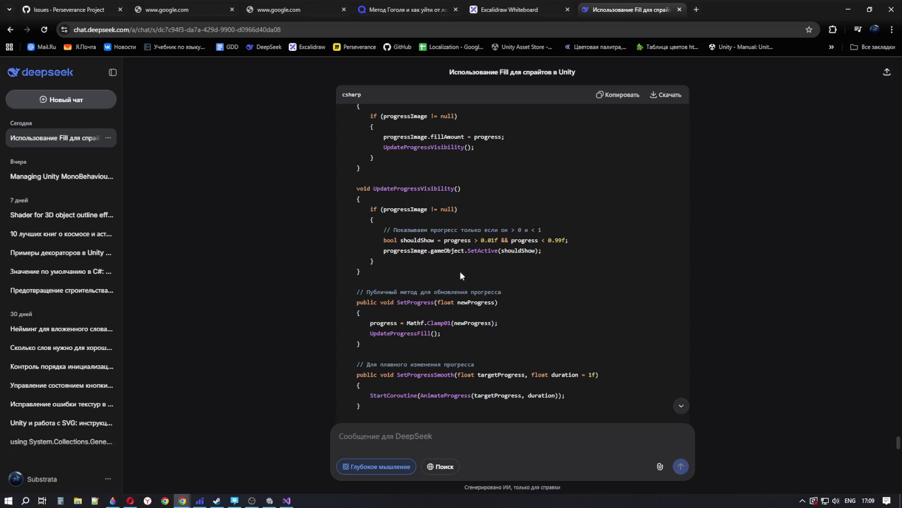
pyautogui.scroll(-2, 457, 272)
pyautogui.scroll(-10, 461, 276)
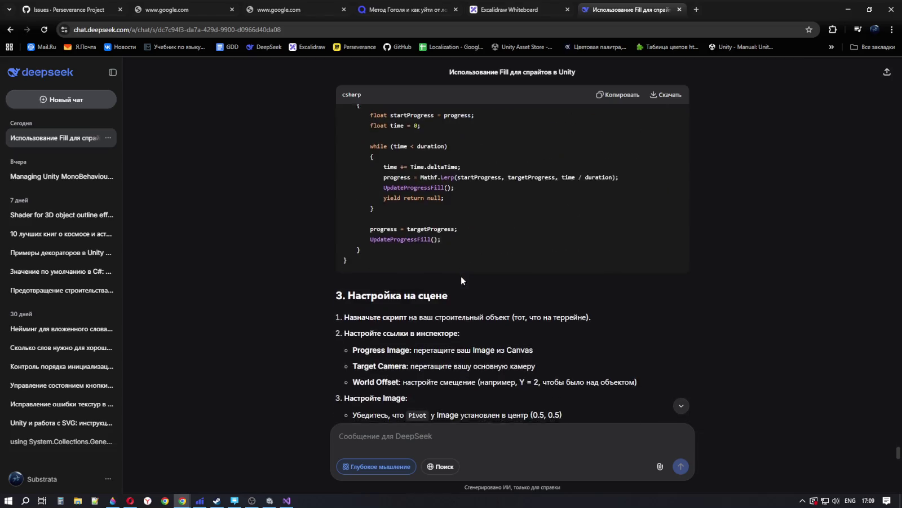
pyautogui.scroll(3, 462, 276)
pyautogui.scroll(-1, 462, 276)
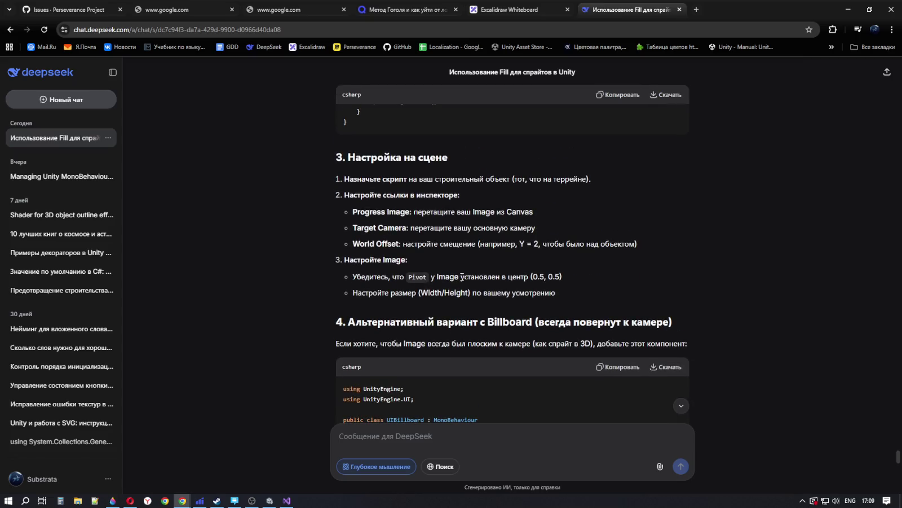
pyautogui.moveTo(513, 179); pyautogui.dragTo(614, 180)
pyautogui.click(600, 187)
pyautogui.moveTo(351, 213)
pyautogui.mouseDown()
pyautogui.moveTo(633, 220)
pyautogui.moveTo(590, 230)
pyautogui.moveTo(305, 232)
pyautogui.moveTo(797, 265)
pyautogui.mouseUp()
pyautogui.click(650, 261)
pyautogui.scroll(-2, 657, 292)
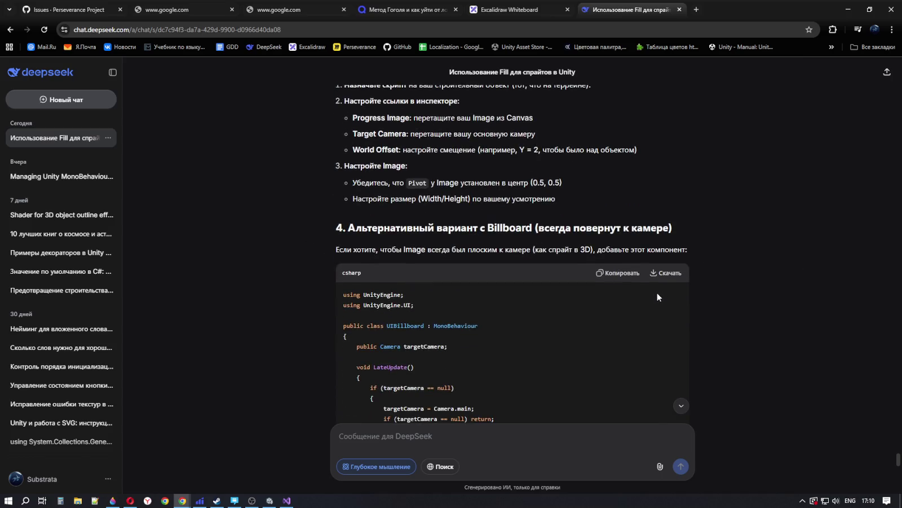
pyautogui.moveTo(437, 229); pyautogui.dragTo(727, 232)
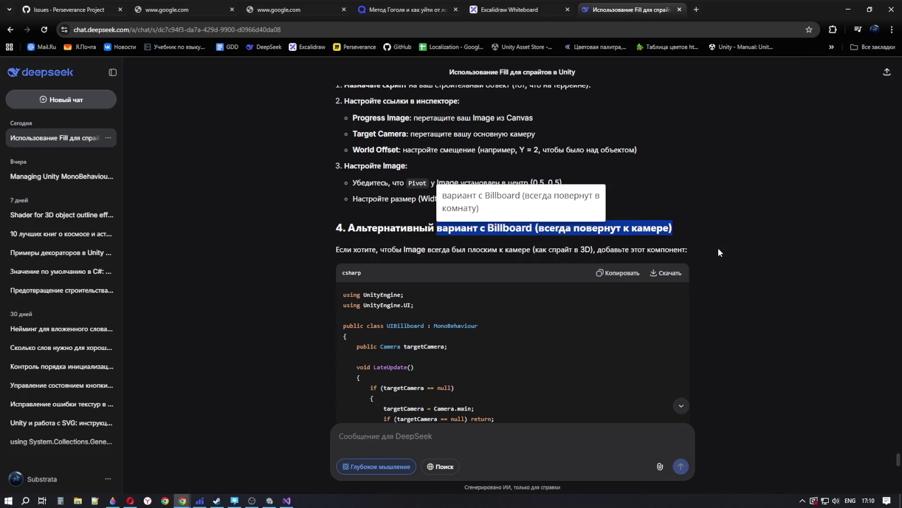
pyautogui.scroll(-2, 717, 248)
pyautogui.click(745, 289)
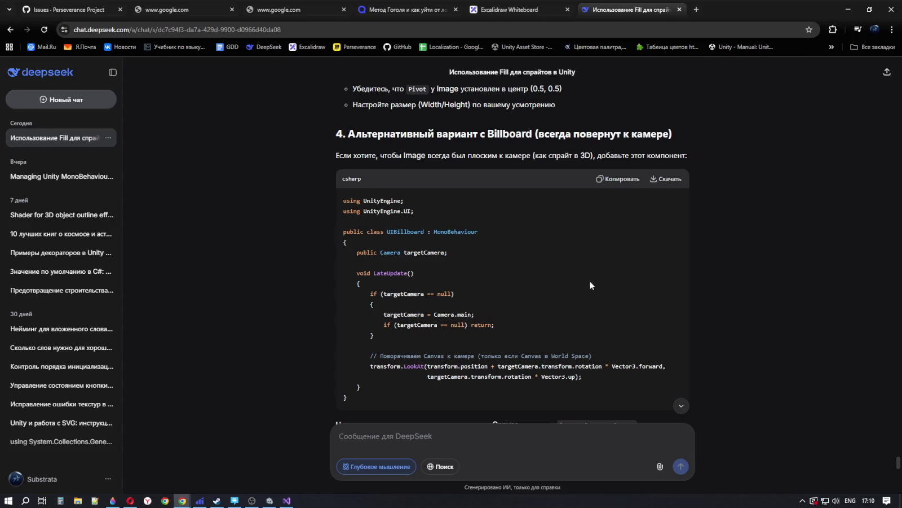
pyautogui.scroll(-2, 580, 277)
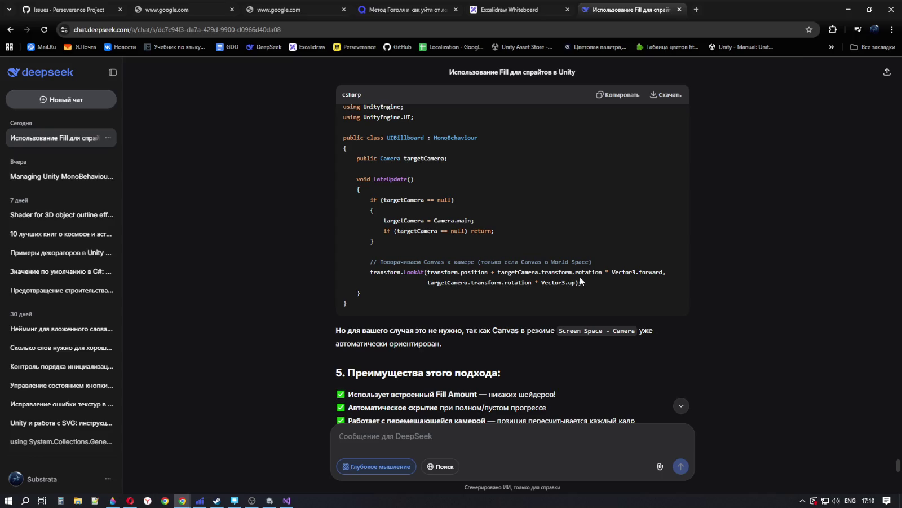
pyautogui.scroll(-2, 568, 270)
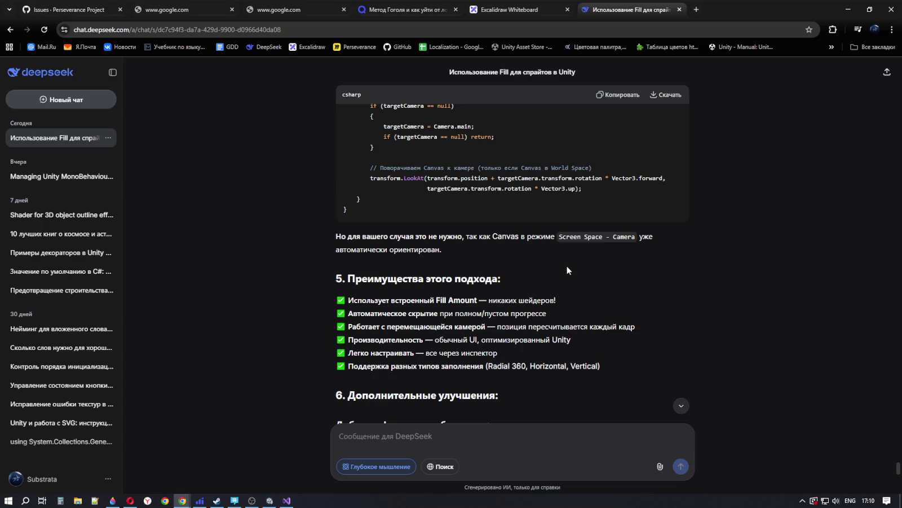
pyautogui.scroll(-5, 567, 267)
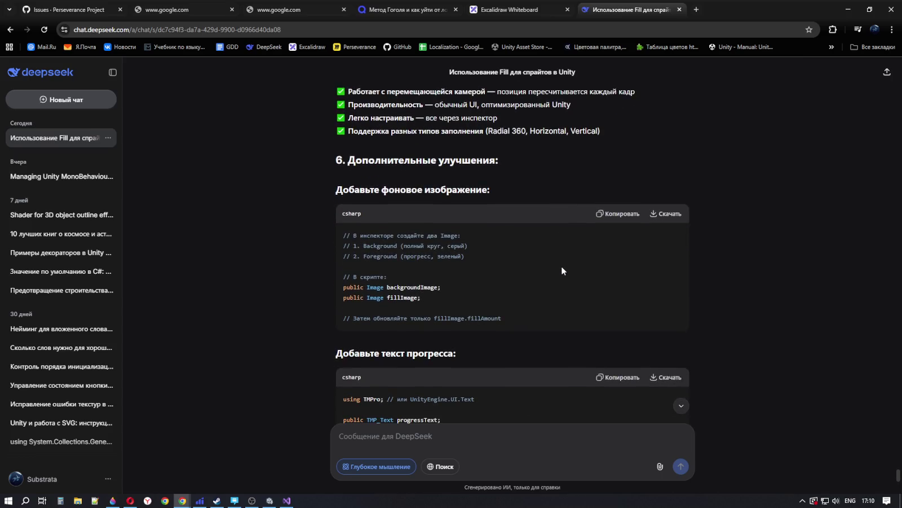
pyautogui.scroll(-3, 561, 271)
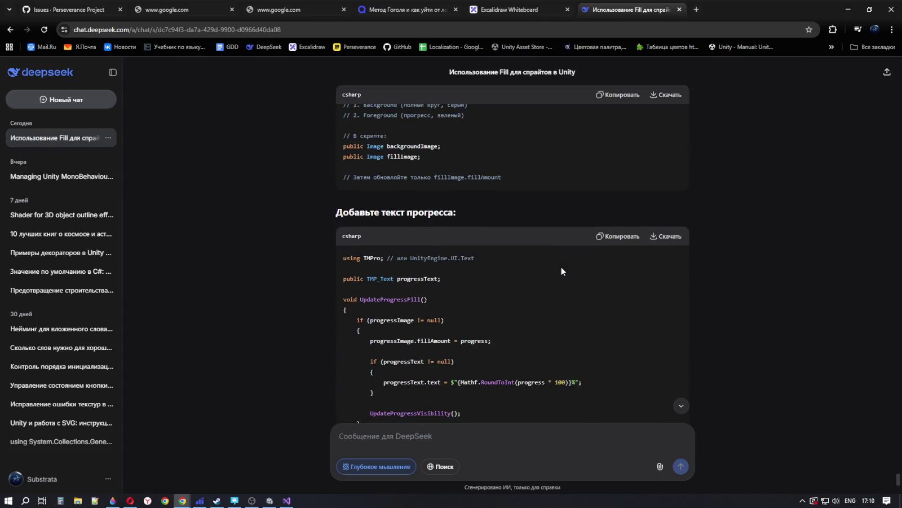
pyautogui.scroll(-5, 561, 271)
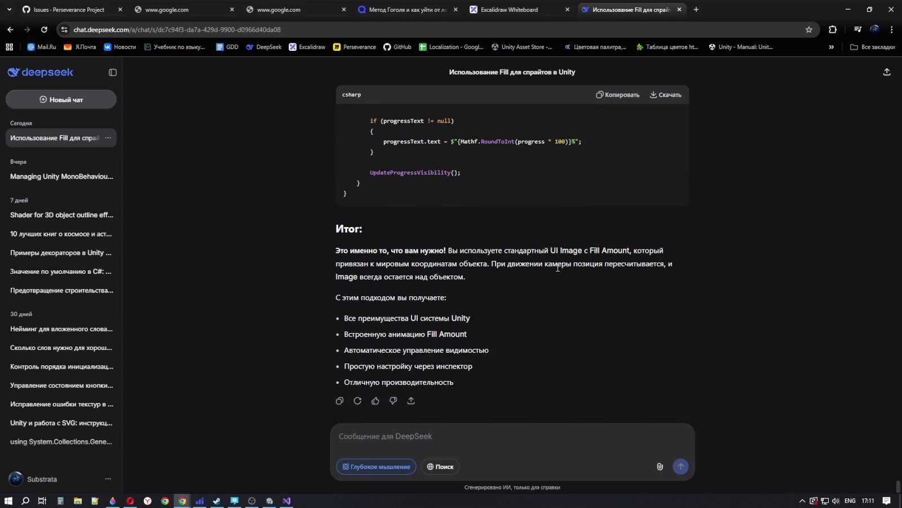
pyautogui.scroll(15, 471, 361)
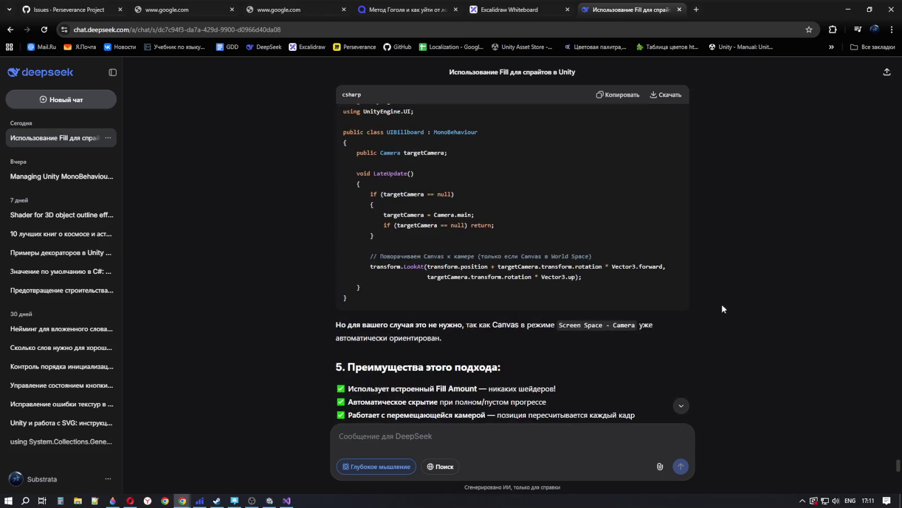
pyautogui.scroll(-15, 603, 306)
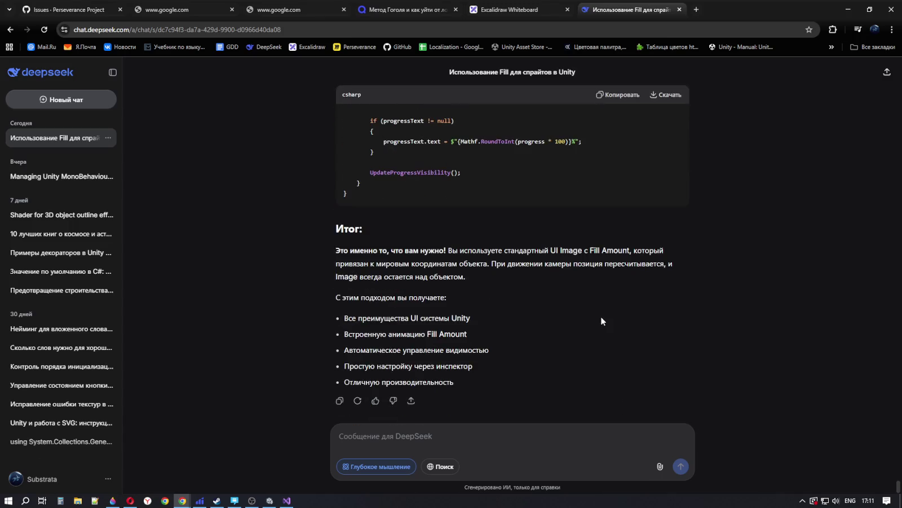
# Step: Begin a Russian reply in the DeepSeek message box: 'ты не понял'
pyautogui.click(422, 437)
pyautogui.write('nb')
pyautogui.press('BackSpace')
pyautogui.press('BackSpace')
pyautogui.hotkey('alt', 'shift')
pyautogui.write('ты не понч')
pyautogui.press('BackSpace')
pyautogui.write('яо')
pyautogui.press('BackSpace')
# Step: Continue the draft with 'у меня уже есть канвас, который висит на камере и', leaving it unsent
pyautogui.write('л')
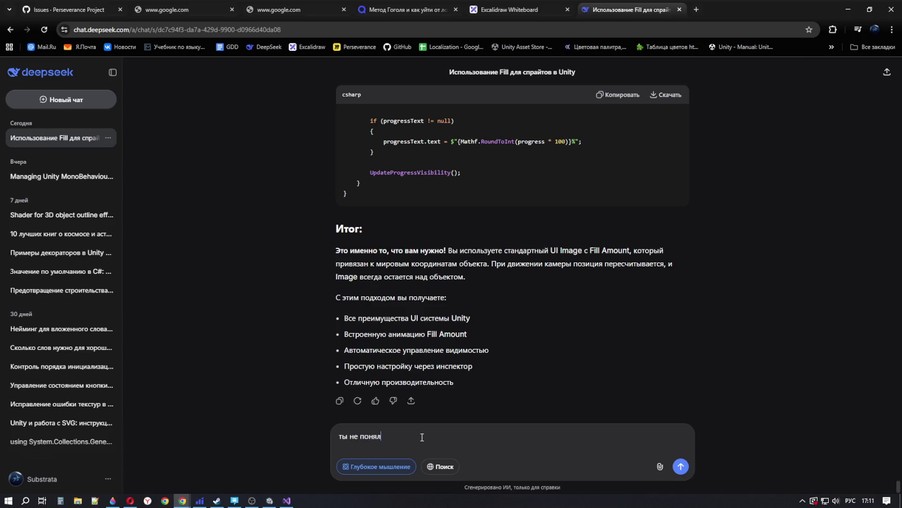
pyautogui.write(', ку')
pyautogui.press('BackSpace')
pyautogui.press('BackSpace')
pyautogui.write('у с')
pyautogui.press('BackSpace')
pyautogui.write('меня уже')
pyautogui.write(' есть ка')
pyautogui.write('нвас')
pyautogui.write(', который вм')
pyautogui.press('BackSpace')
pyautogui.write('и')
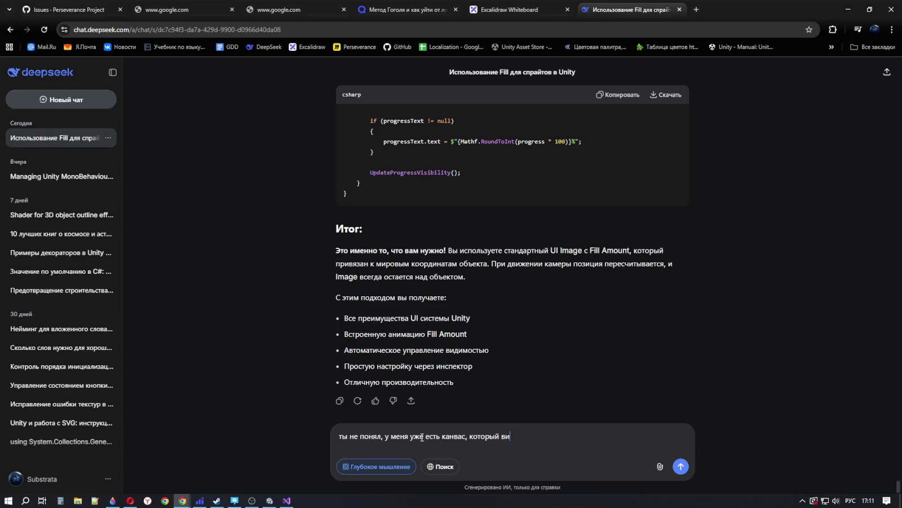
pyautogui.write('сит на камере ')
pyautogui.write('и')
pyautogui.click(286, 500)
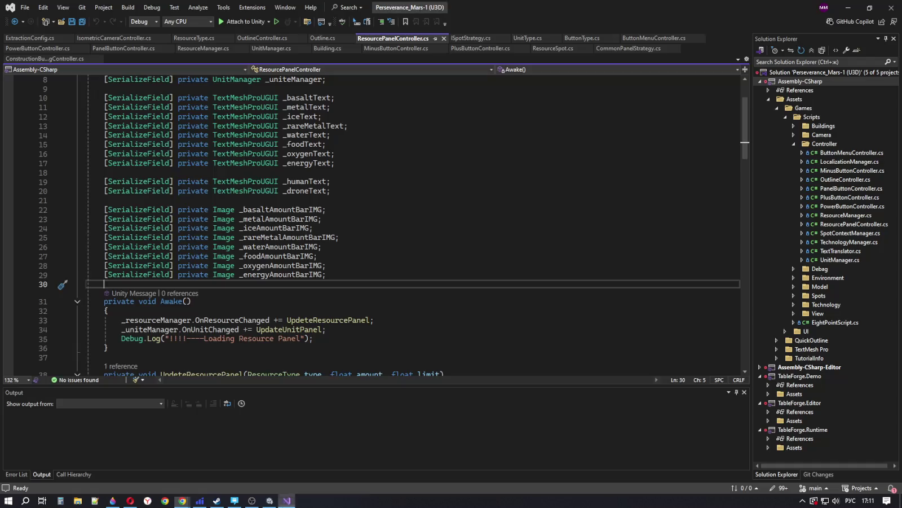
# Step: In Unity, switch to the Scene view and orbit to frame the UI canvas beside the terrain
pyautogui.hotkey('alt', 'Tab')
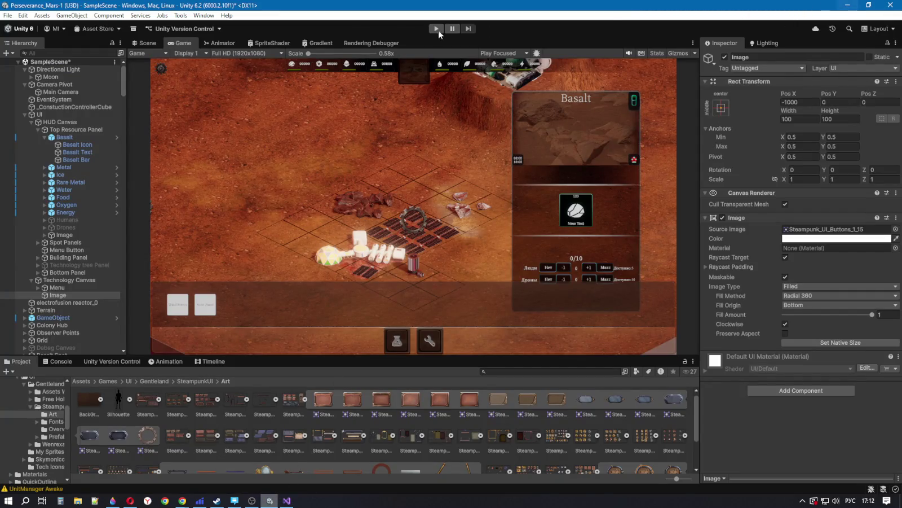
pyautogui.click(137, 44)
pyautogui.moveTo(266, 156)
pyautogui.mouseDown()
pyautogui.moveTo(593, 203)
pyautogui.moveTo(579, 193)
pyautogui.mouseUp()
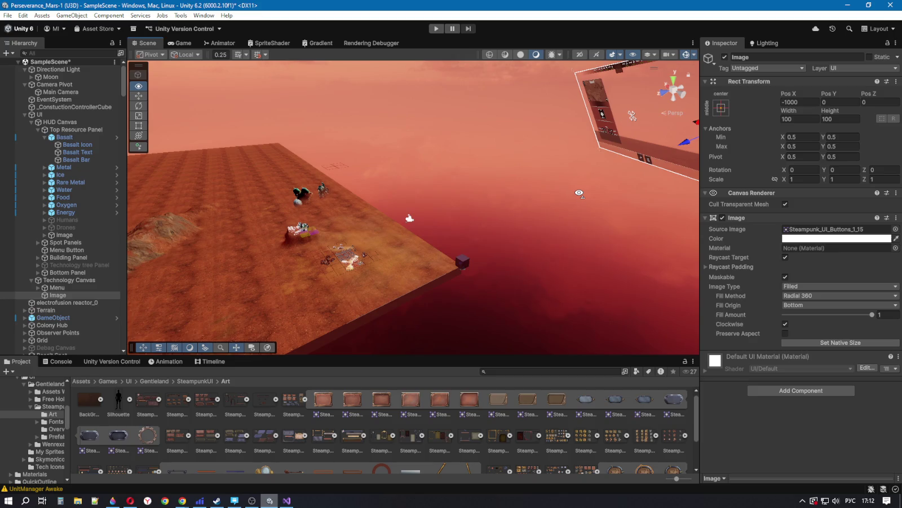
pyautogui.moveTo(579, 193); pyautogui.dragTo(525, 193)
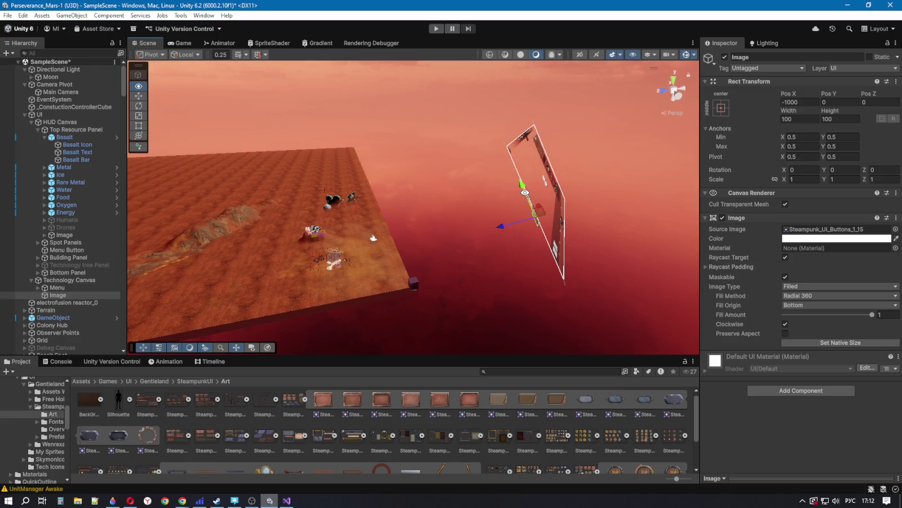
pyautogui.moveTo(449, 229); pyautogui.dragTo(426, 230)
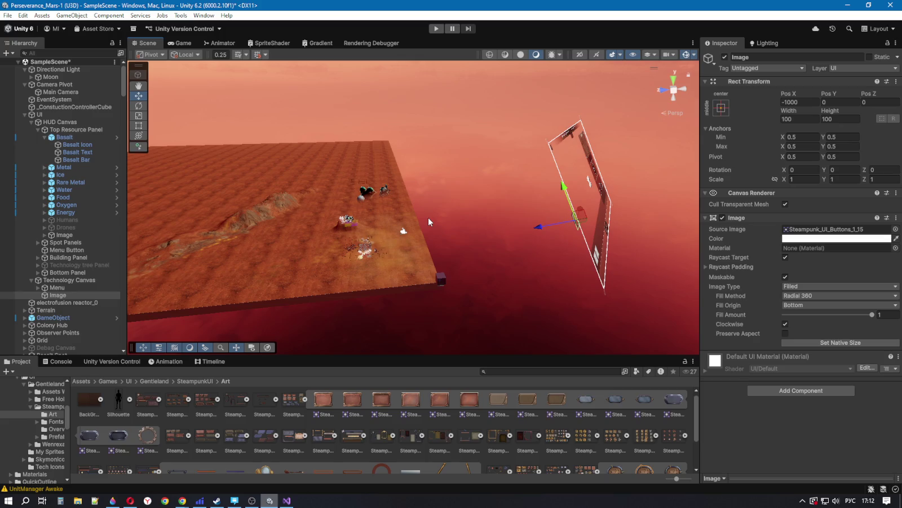
pyautogui.moveTo(429, 217); pyautogui.dragTo(438, 211)
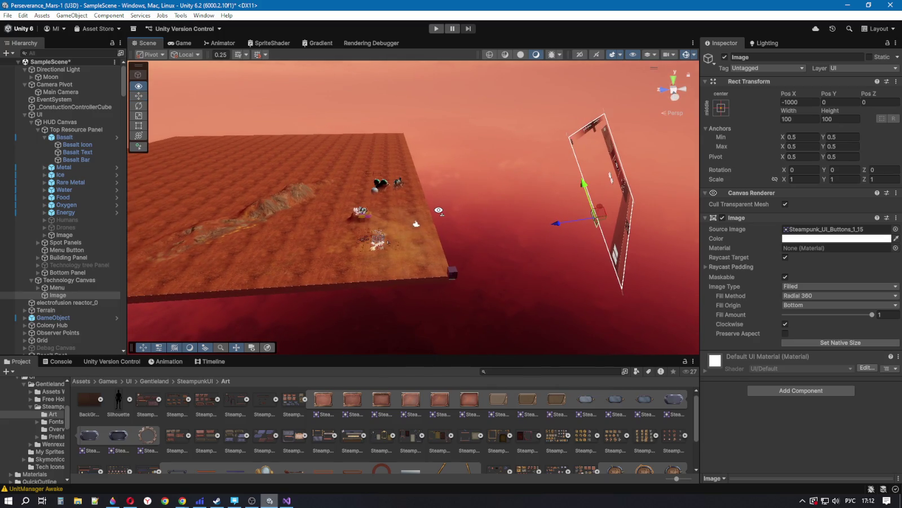
pyautogui.click(286, 500)
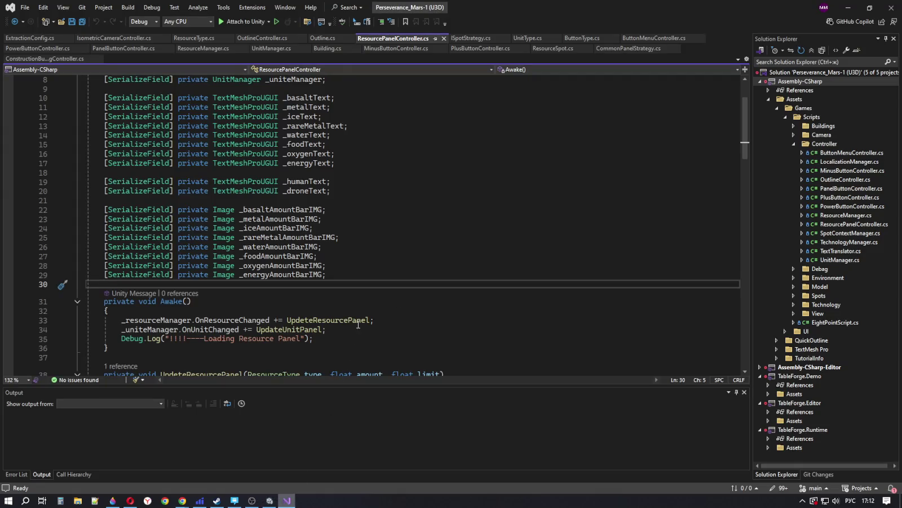
# Step: Scroll back through the DeepSeek chat, then open YouTube in a new browser tab
pyautogui.click(182, 500)
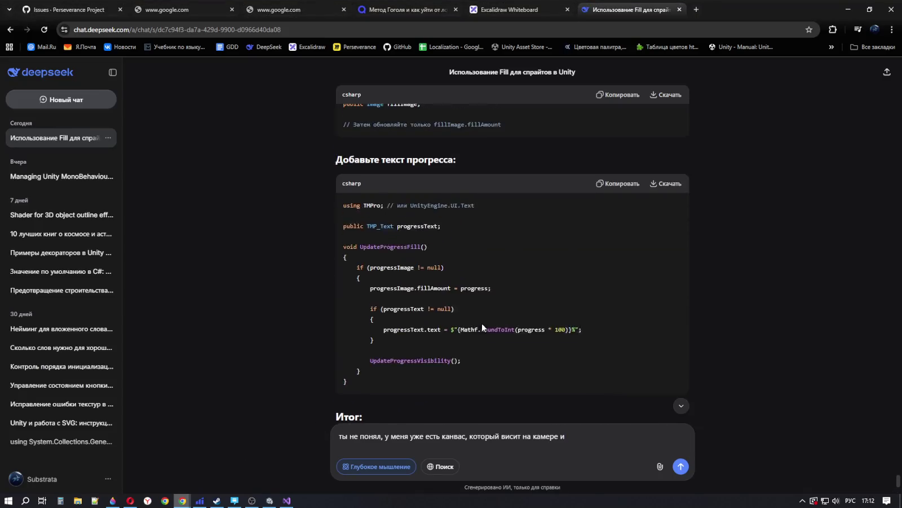
pyautogui.scroll(15, 483, 325)
pyautogui.scroll(5, 484, 328)
pyautogui.moveTo(200, 500)
pyautogui.moveTo(130, 500)
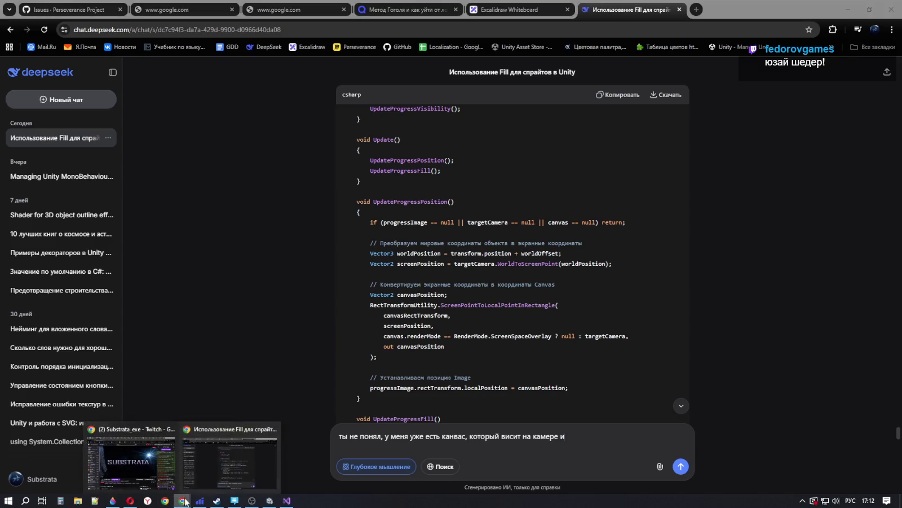
pyautogui.scroll(5, 469, 242)
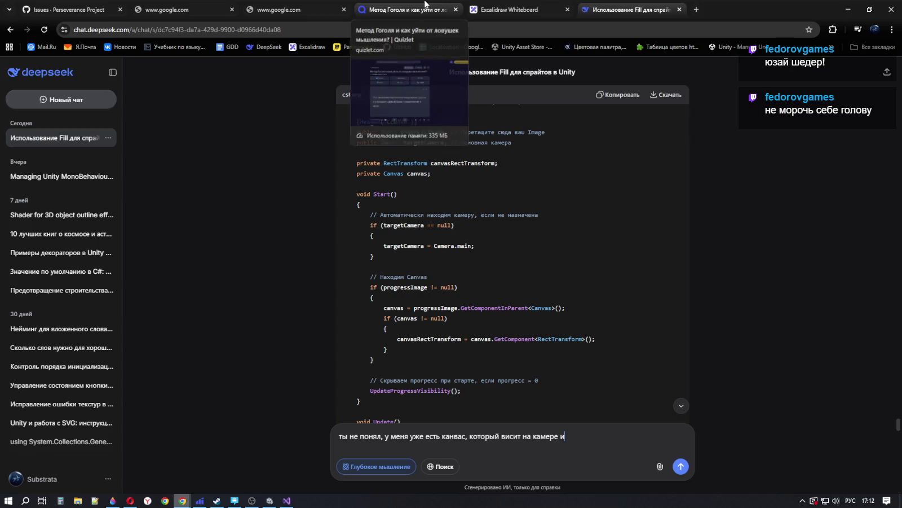
pyautogui.click(696, 8)
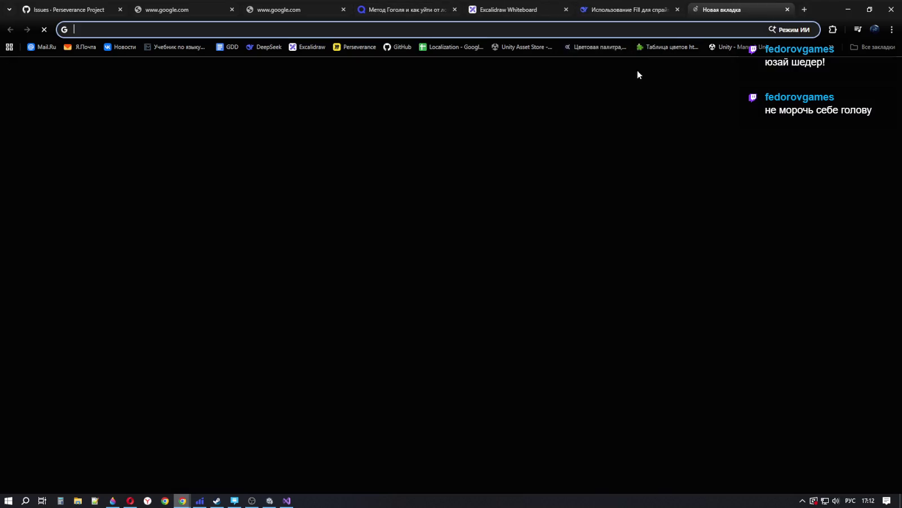
pyautogui.click(349, 244)
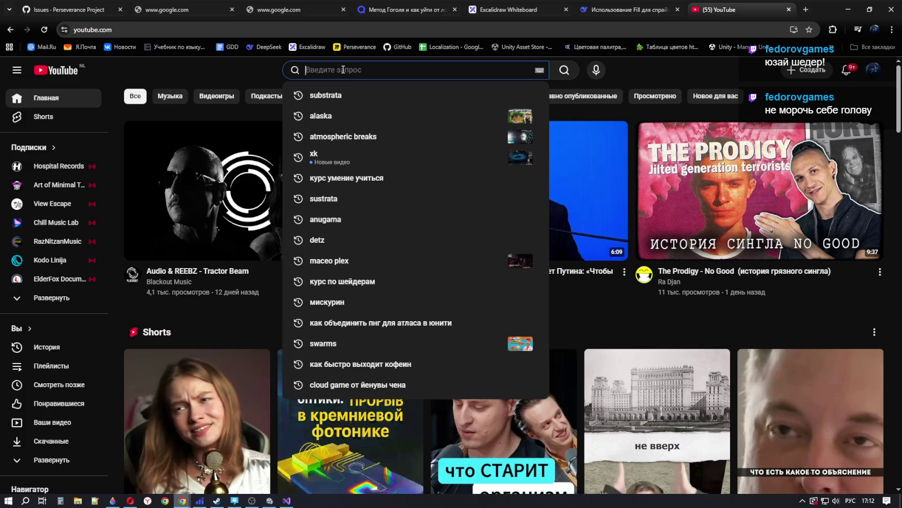
# Step: Search YouTube for 'интерфейс над объектом в юнитии'
pyautogui.write('как')
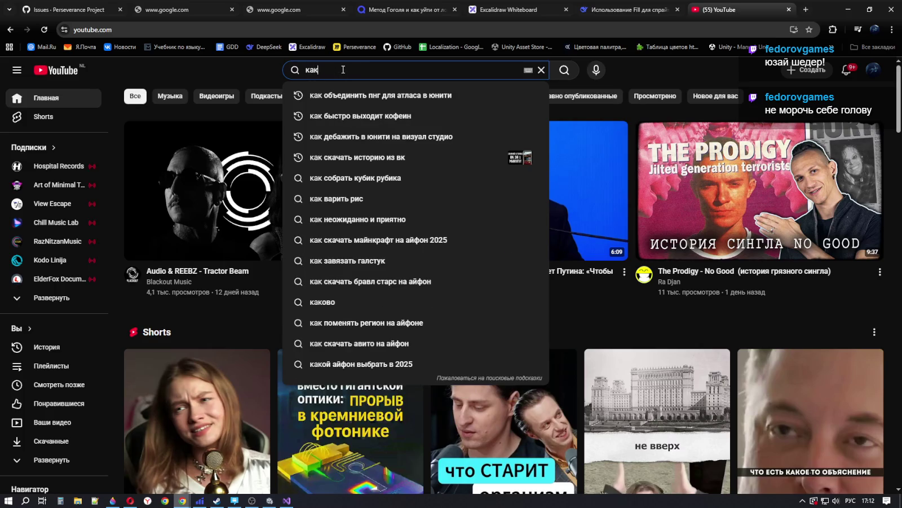
pyautogui.write(' ты')
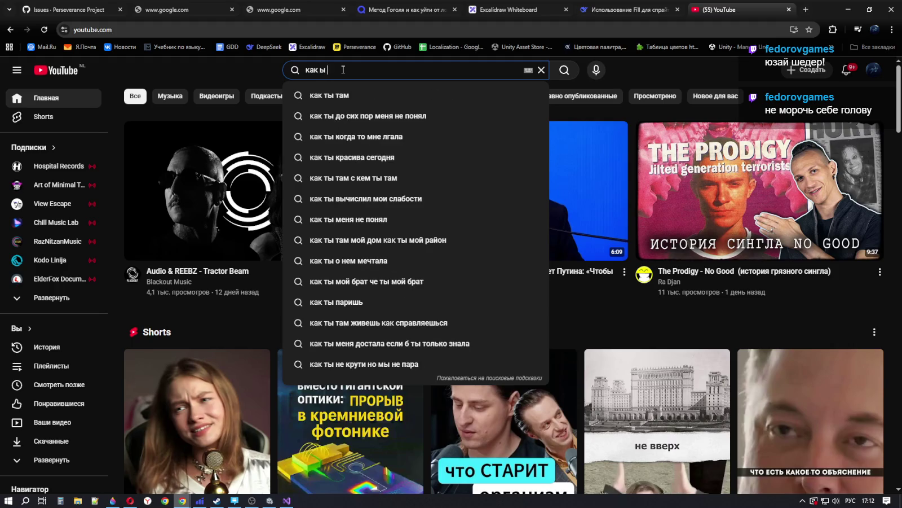
pyautogui.press('BackSpace')
pyautogui.press('BackSpace')
pyautogui.write('в б')
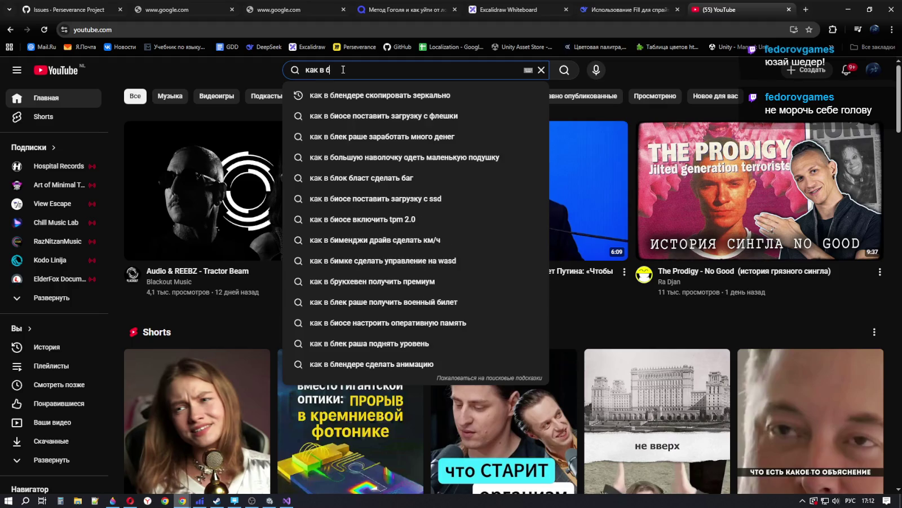
pyautogui.press('BackSpace')
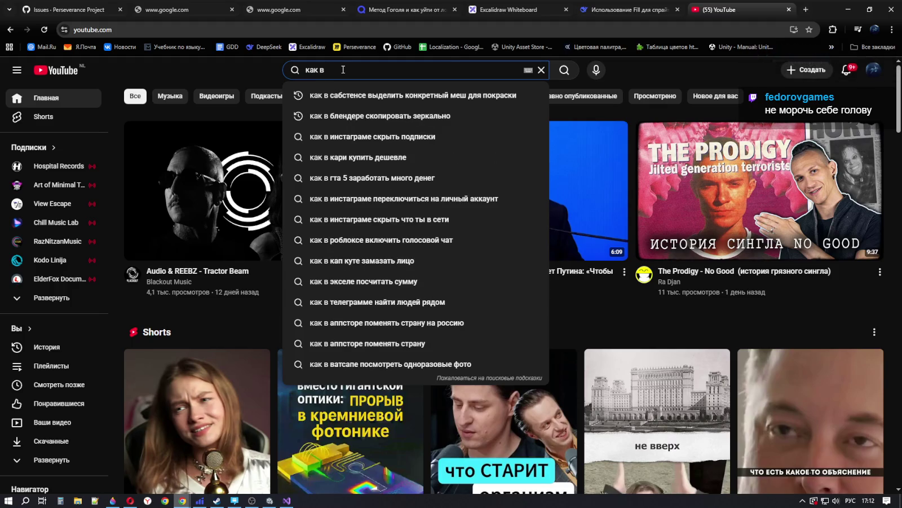
pyautogui.press('BackSpace')
pyautogui.press('BackSpace')
pyautogui.press('BackSpace')
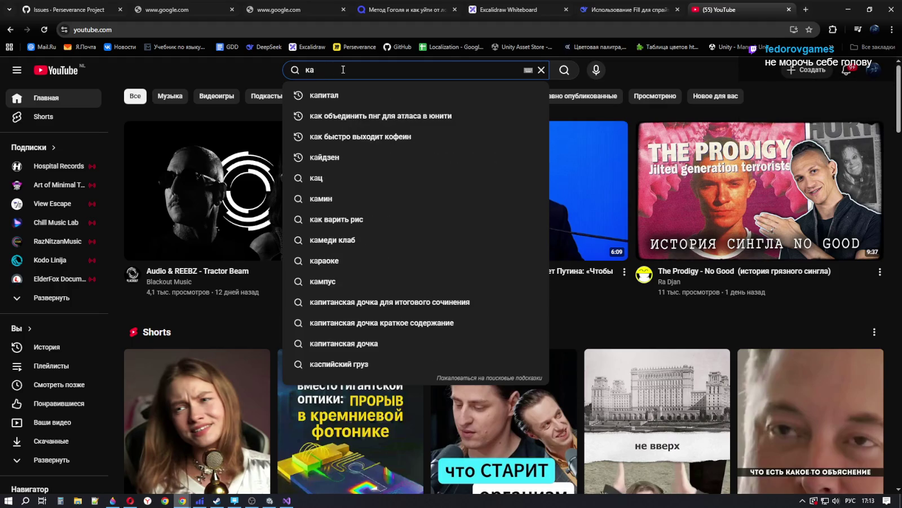
pyautogui.write('ии')
pyautogui.press('BackSpace')
pyautogui.write('нтерп')
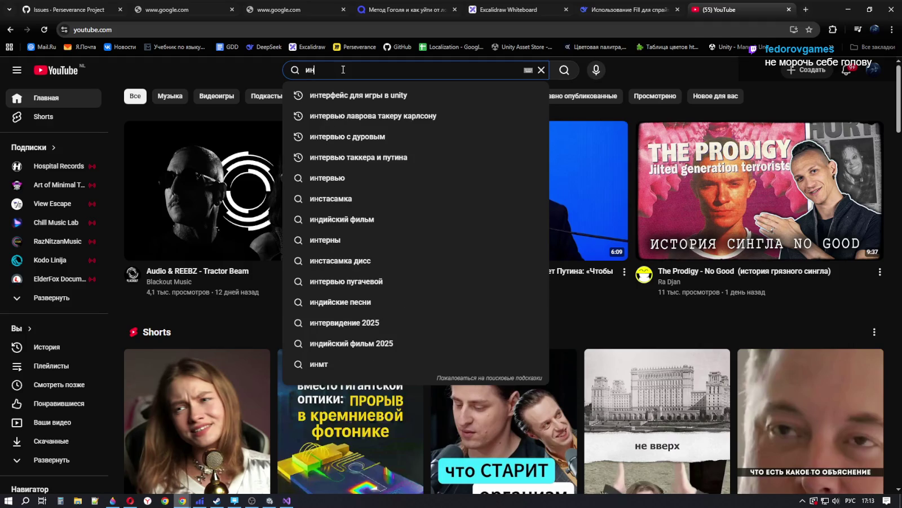
pyautogui.press('BackSpace')
pyautogui.write('фе')
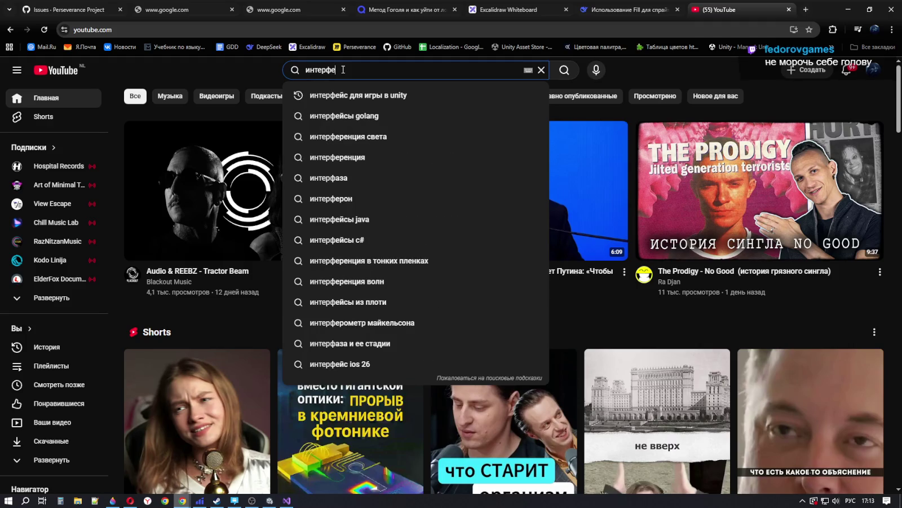
pyautogui.write('йс н')
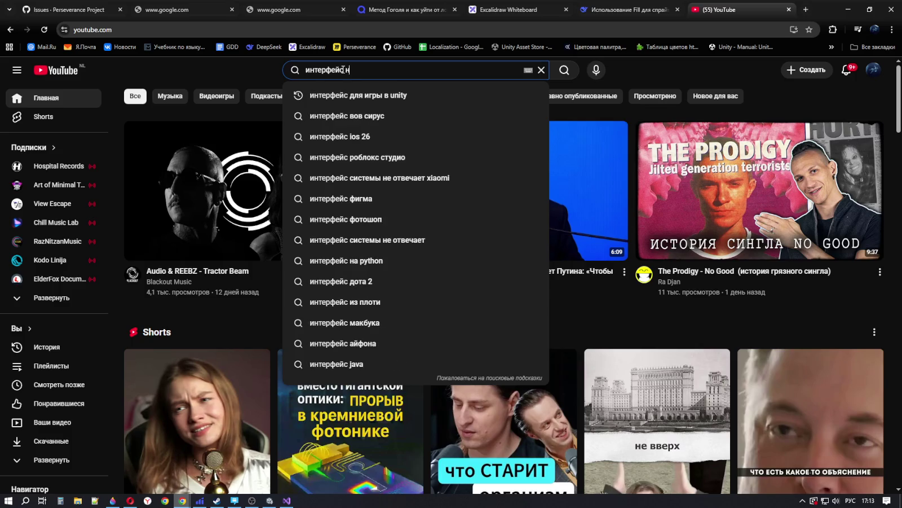
pyautogui.write('ад об')
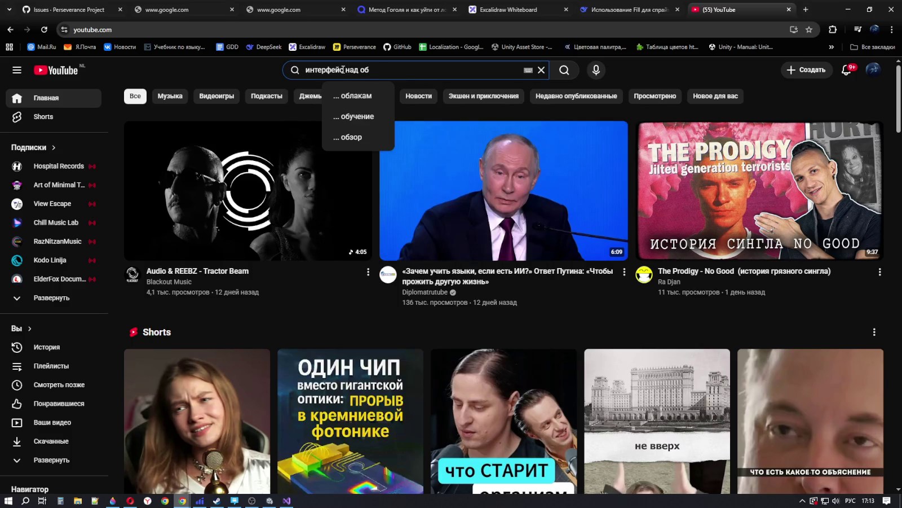
pyautogui.write('х')
pyautogui.press('BackSpace')
pyautogui.press('BackSpace')
pyautogui.write('ъектом в юнитии')
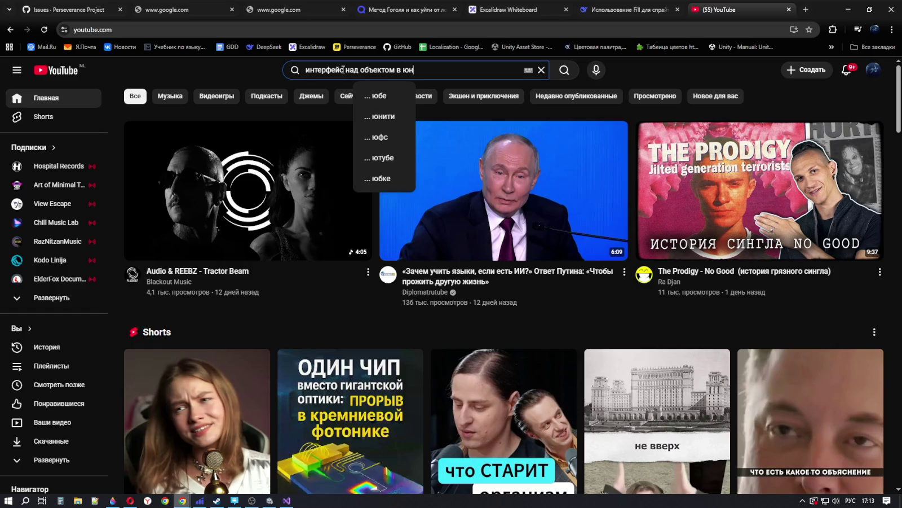
pyautogui.press('Return')
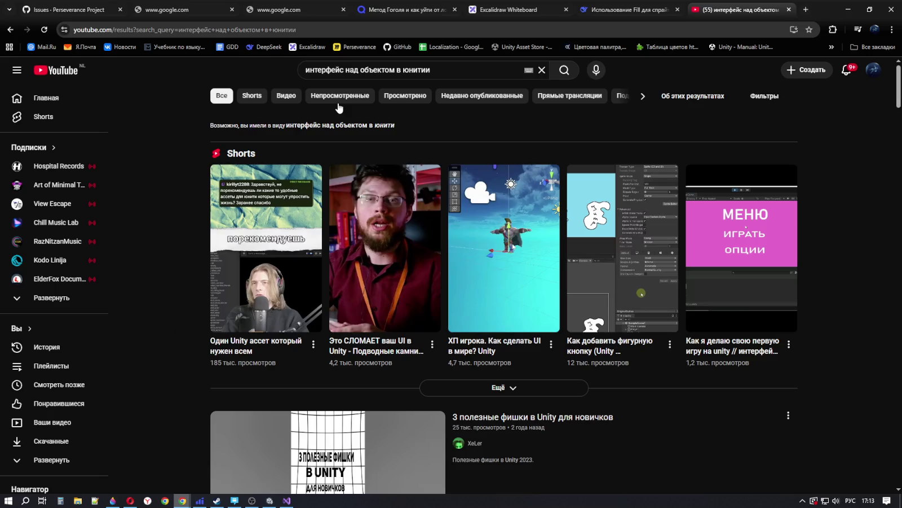
# Step: Resubmit the query corrected to 'интерфейс над объектом в юнити' and scroll through the results
pyautogui.doubleClick(449, 66)
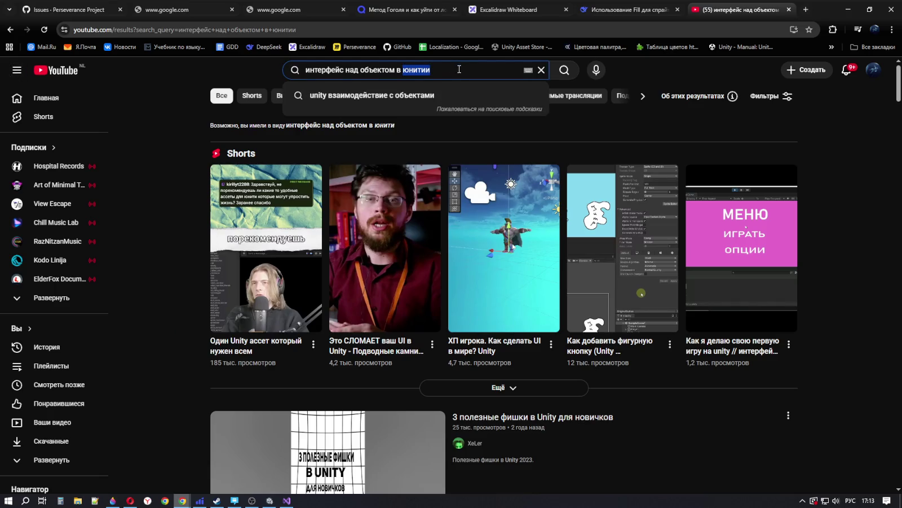
pyautogui.press('Return')
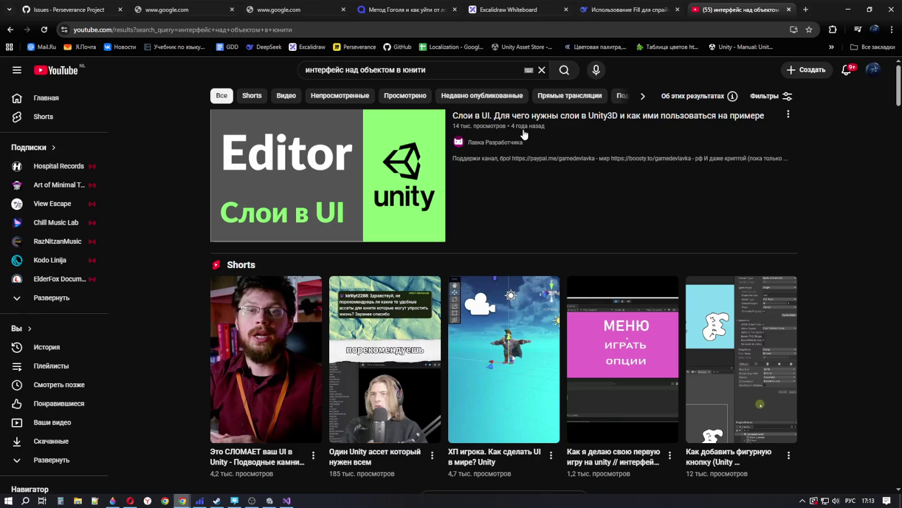
pyautogui.moveTo(524, 133)
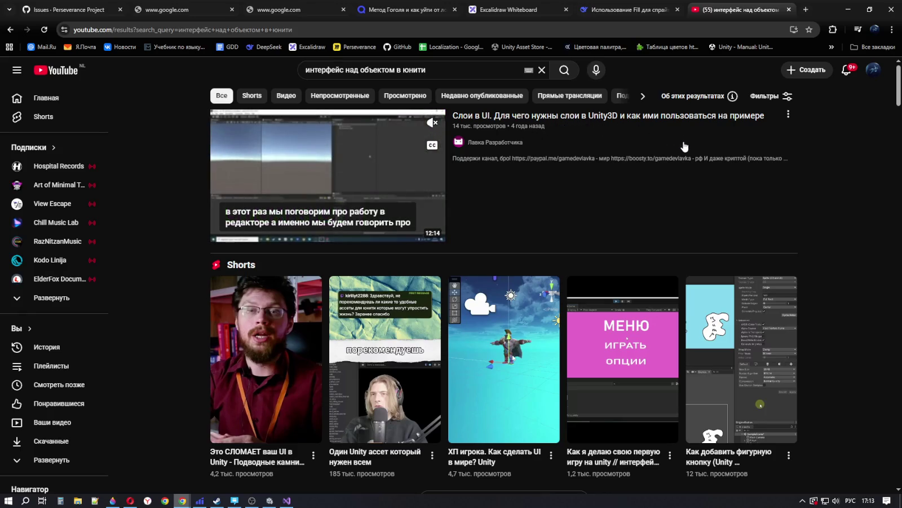
pyautogui.scroll(-5, 680, 171)
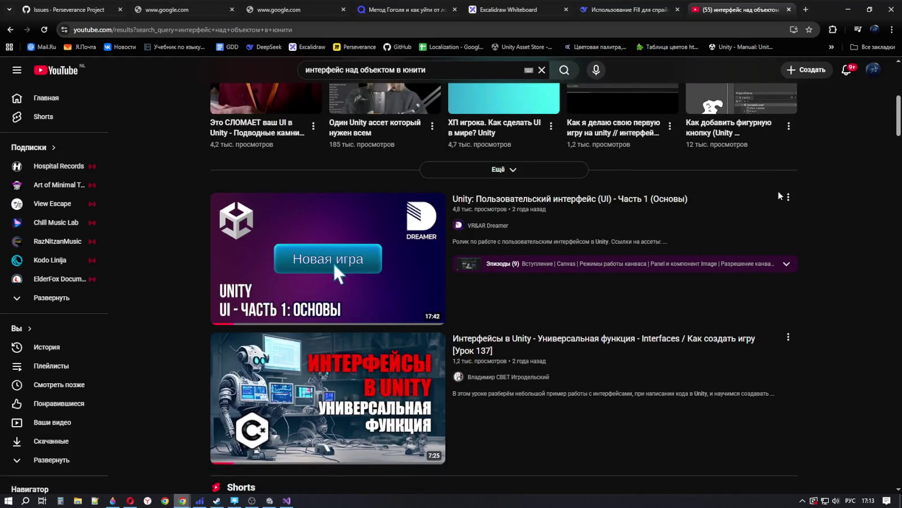
pyautogui.scroll(5, 779, 198)
pyautogui.scroll(-4, 650, 206)
pyautogui.scroll(-3, 649, 205)
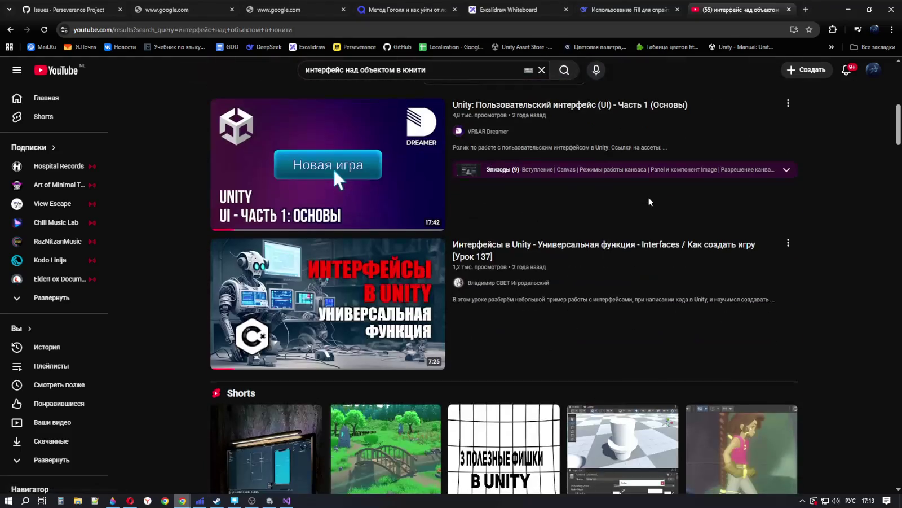
pyautogui.scroll(-3, 650, 201)
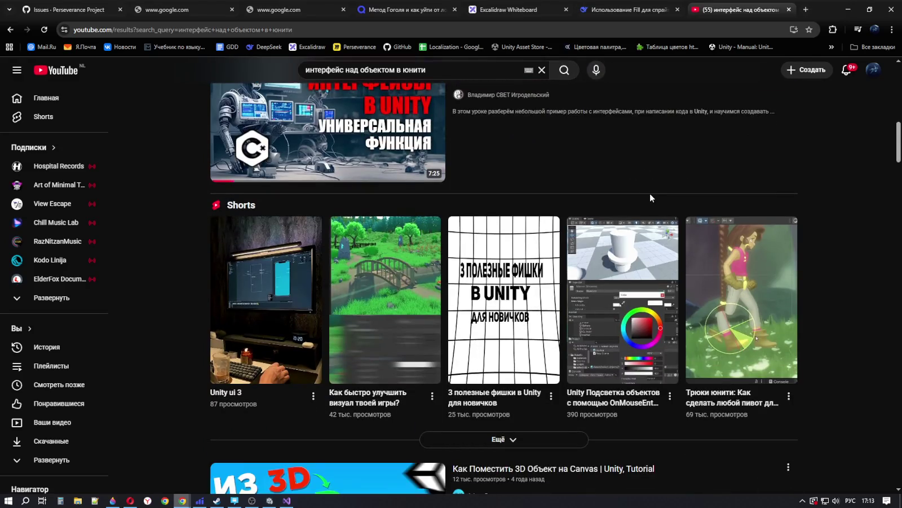
pyautogui.scroll(-3, 649, 193)
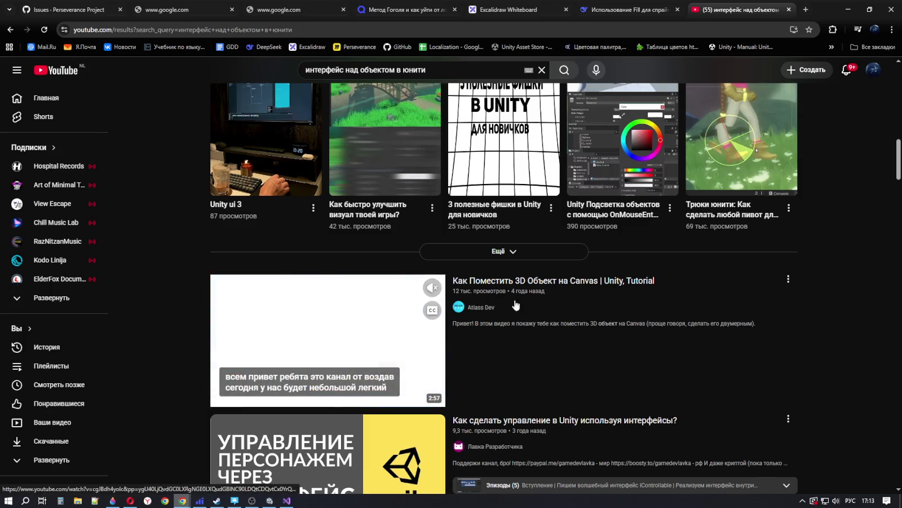
pyautogui.scroll(-2, 604, 310)
pyautogui.scroll(-1, 605, 310)
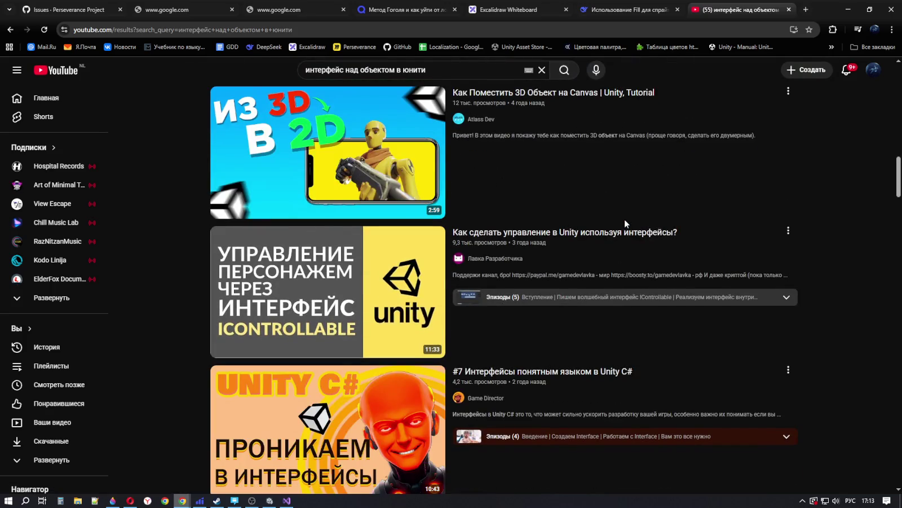
pyautogui.scroll(-3, 674, 215)
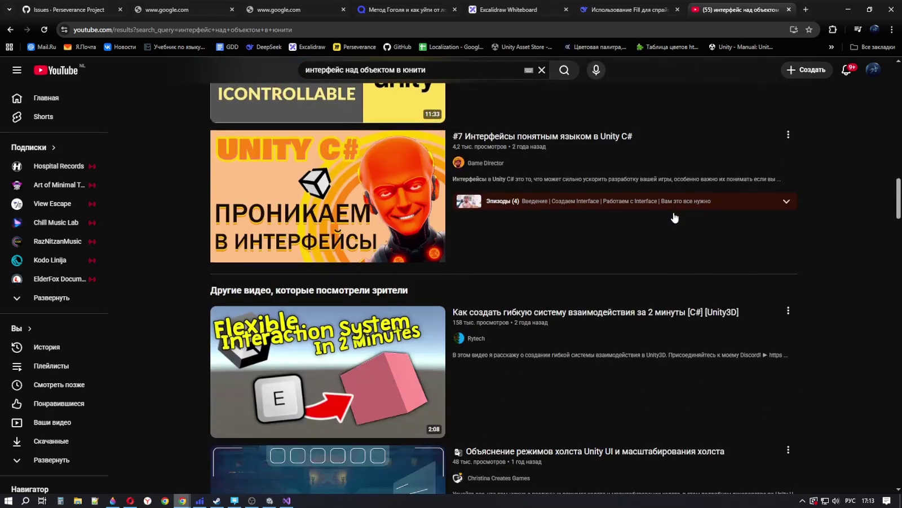
pyautogui.scroll(2, 675, 215)
pyautogui.scroll(-2, 675, 216)
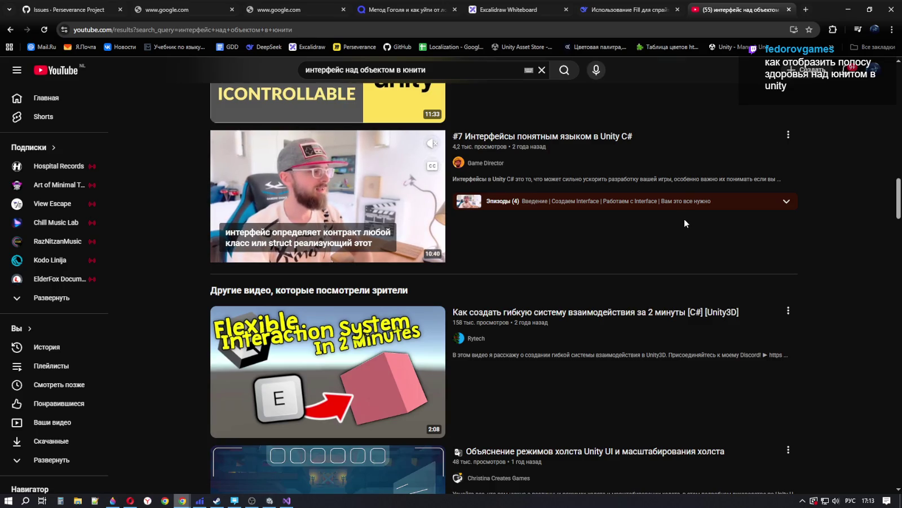
pyautogui.scroll(3, 684, 220)
pyautogui.scroll(10, 686, 221)
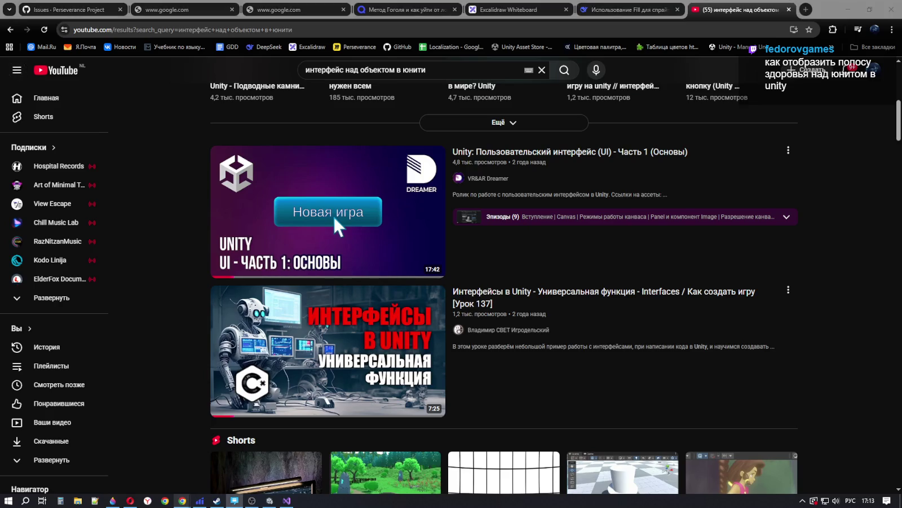
pyautogui.scroll(5, 424, 229)
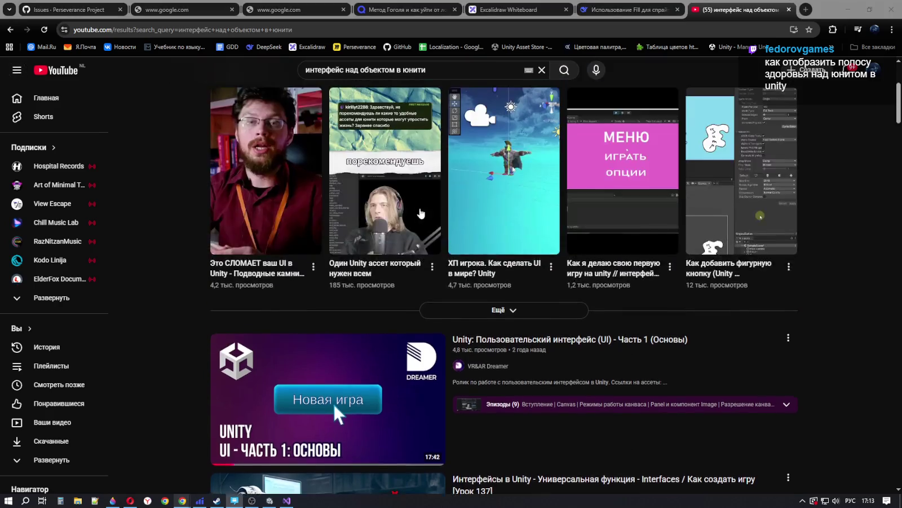
# Step: Empty the YouTube search box for a new query
pyautogui.click(440, 70)
pyautogui.hotkey('ctrl', 'a')
pyautogui.press('BackSpace')
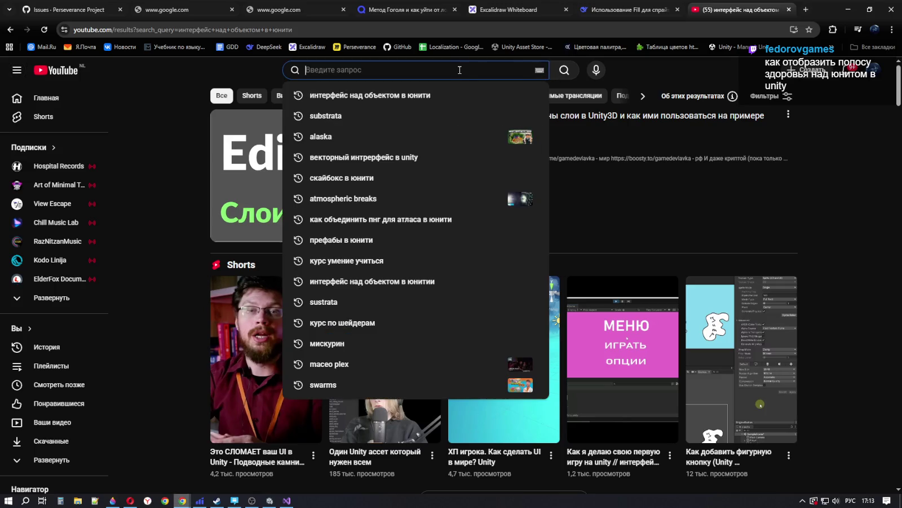
# Step: Search the pasted health-bar-above-unit query and open the КАК СДЕЛАТЬ ПОЛОСУ ЗДОРОВЬЯ | Unity tutorial
pyautogui.write('как отобразить полосу здоровья над юнитом в unity')
pyautogui.press('Return')
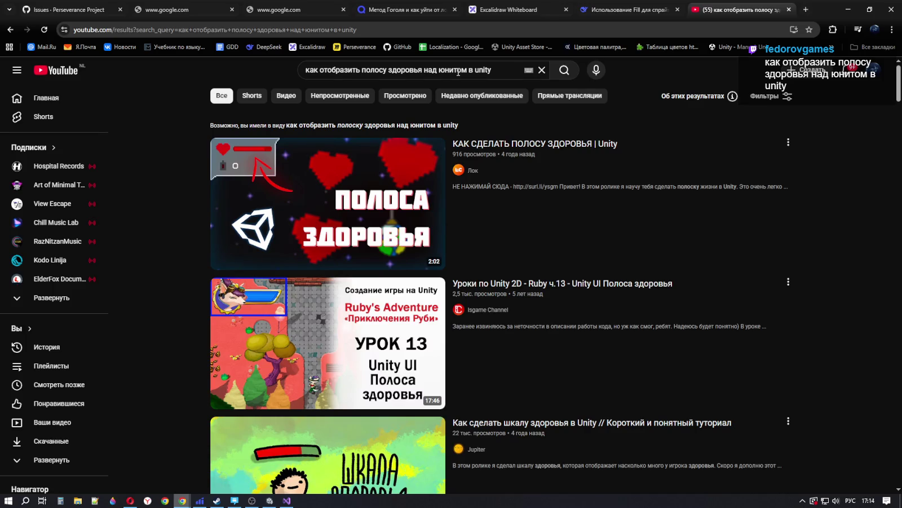
pyautogui.moveTo(611, 150)
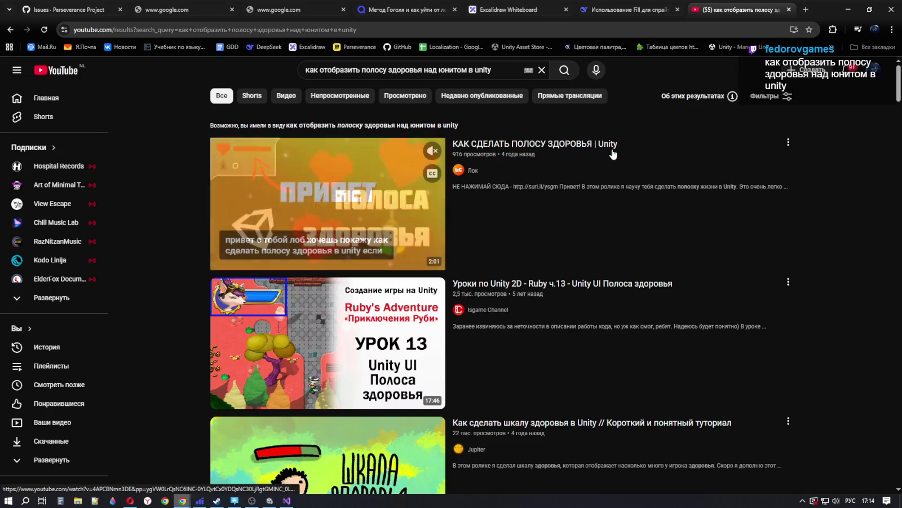
pyautogui.click(376, 202)
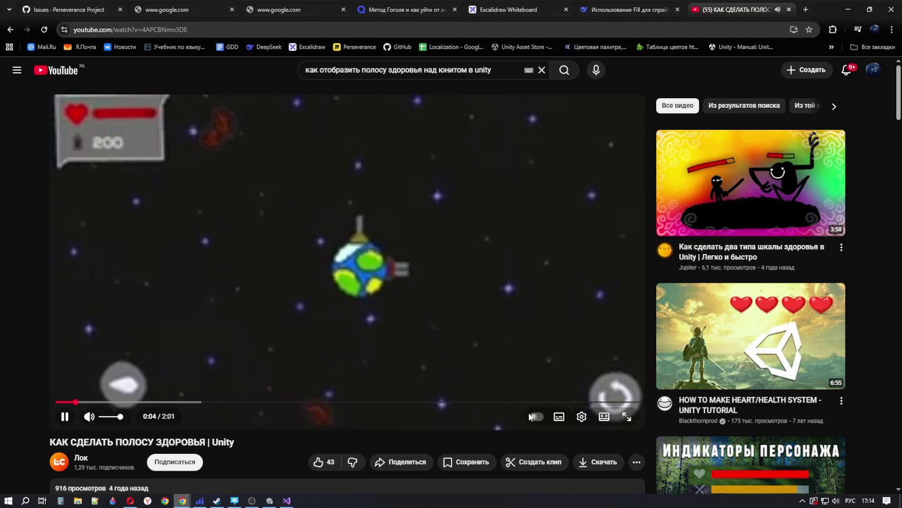
# Step: Change the tutorial's playback quality in the player settings
pyautogui.click(582, 416)
pyautogui.click(564, 384)
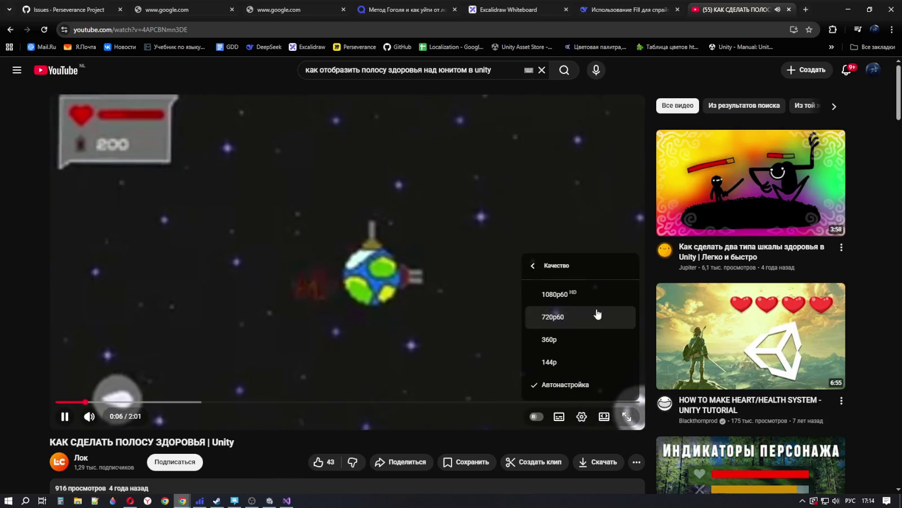
pyautogui.click(555, 293)
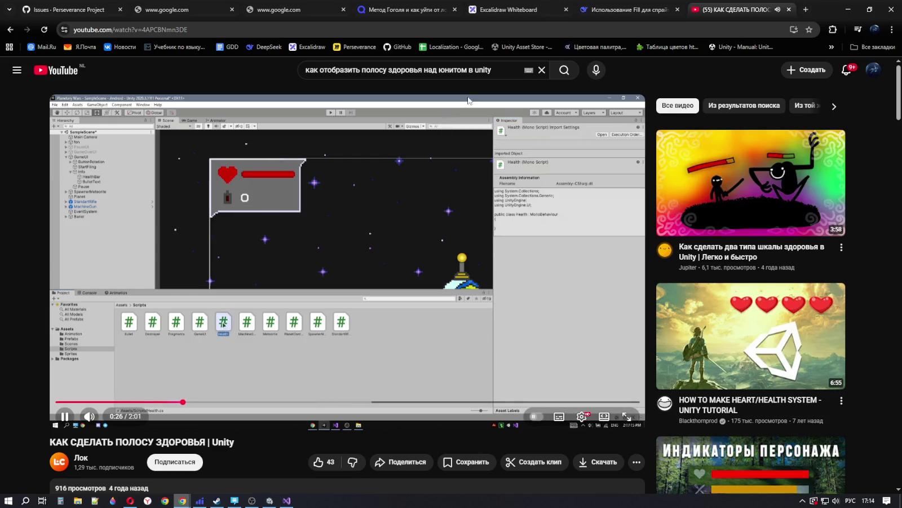
# Step: Start extending the search query with 'в 3'
pyautogui.click(511, 73)
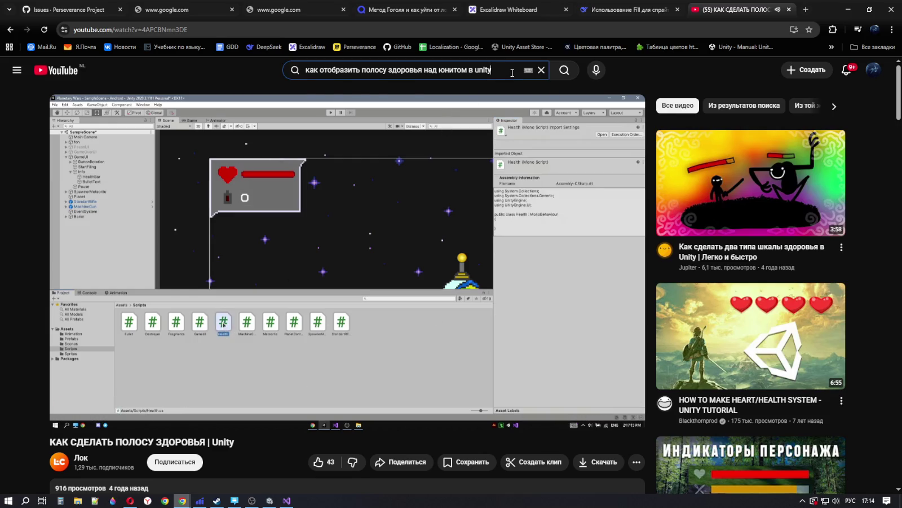
pyautogui.write(' в')
pyautogui.write(' 3в')
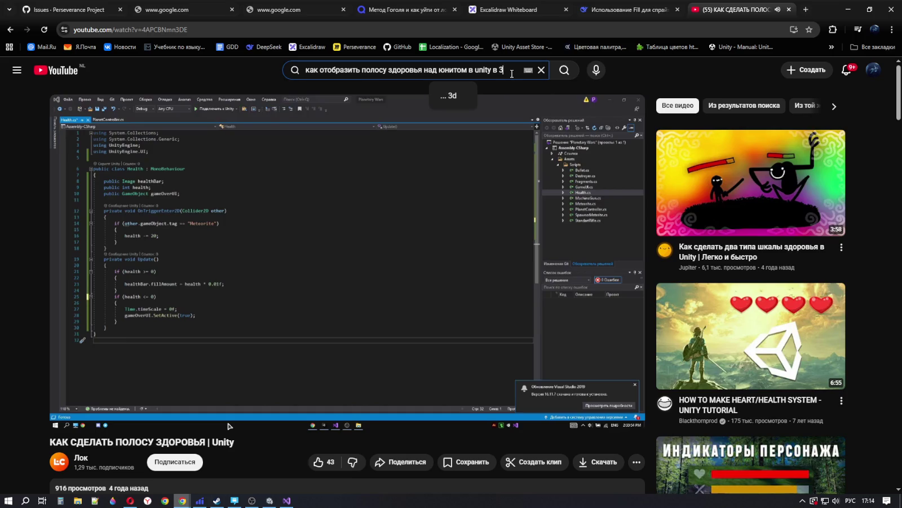
pyautogui.press('BackSpace')
# Step: Complete the query with the '3d' suggestion and open the Nickname health-bar Short
pyautogui.click(457, 99)
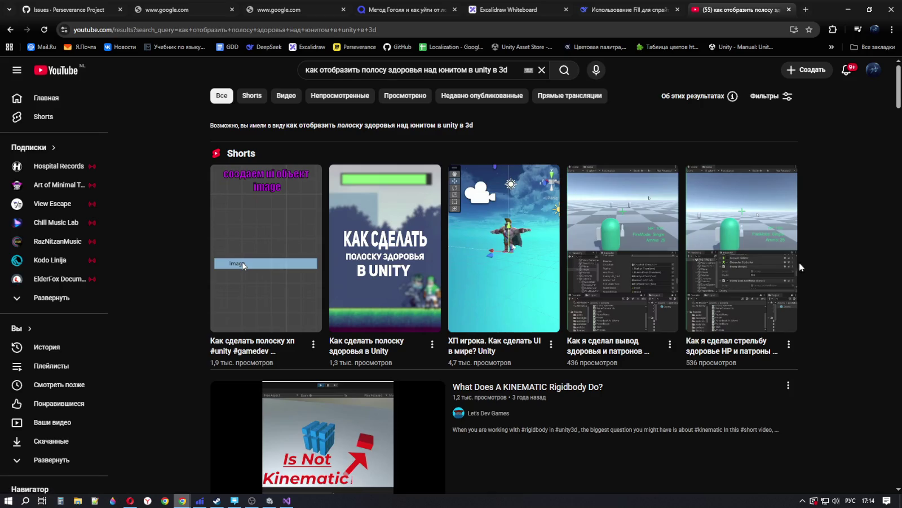
pyautogui.moveTo(523, 314)
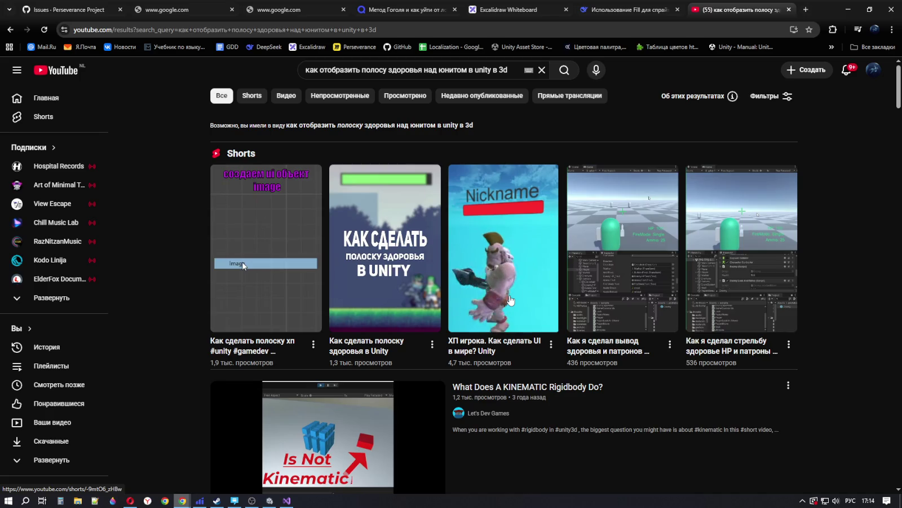
pyautogui.click(510, 300)
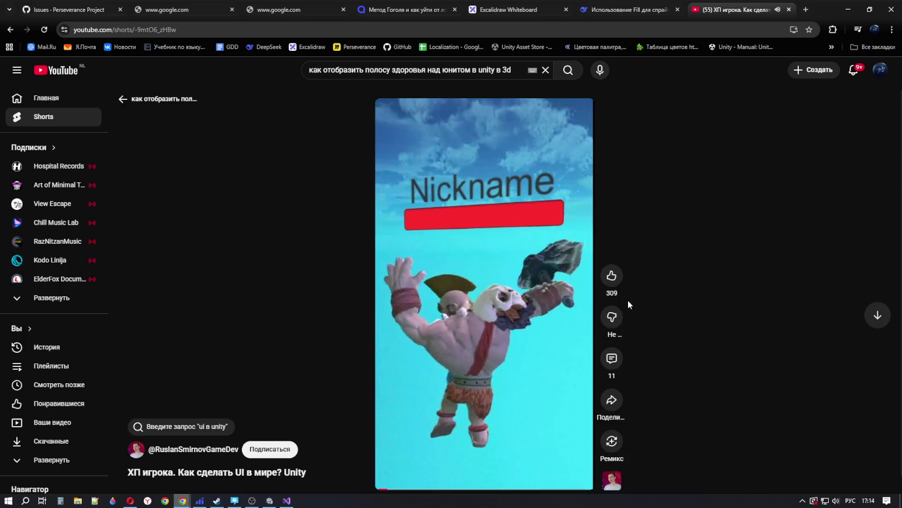
# Step: Watch 'ХП игрока. Как сделать UI в мире? Unity', pause it, and return to Visual Studio
pyautogui.moveTo(443, 118)
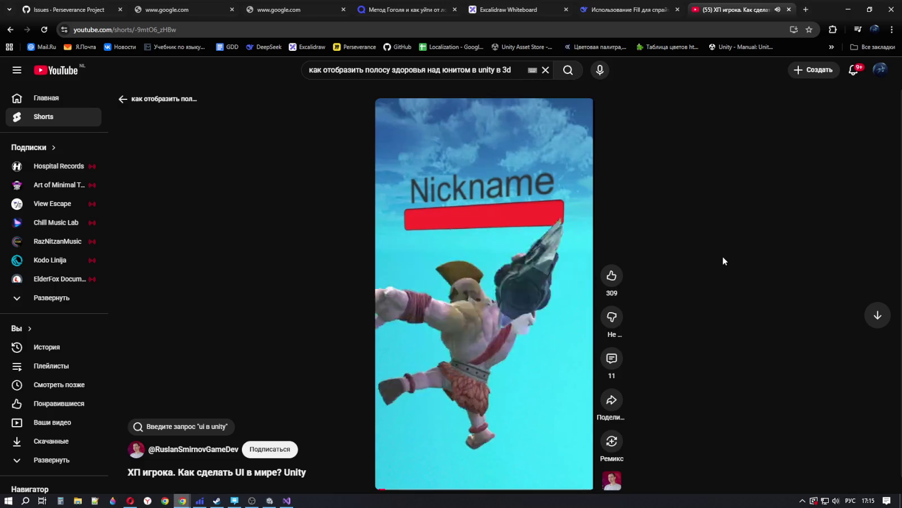
pyautogui.click(415, 304)
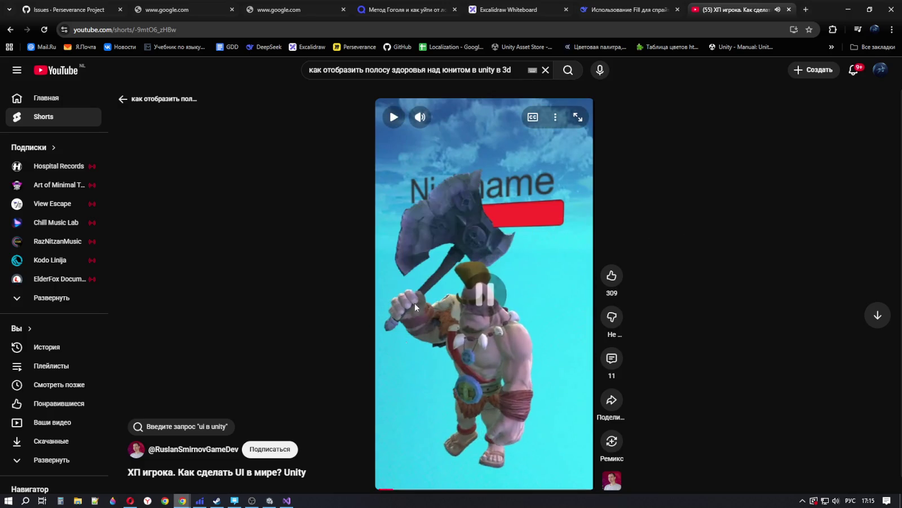
pyautogui.click(287, 500)
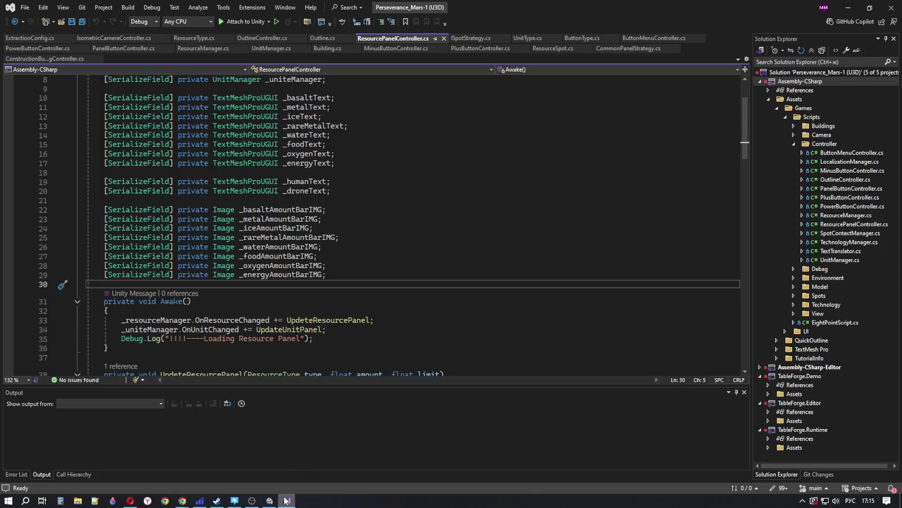
# Step: Return to Unity's SampleScene and orbit the Scene view around the terrain
pyautogui.click(269, 501)
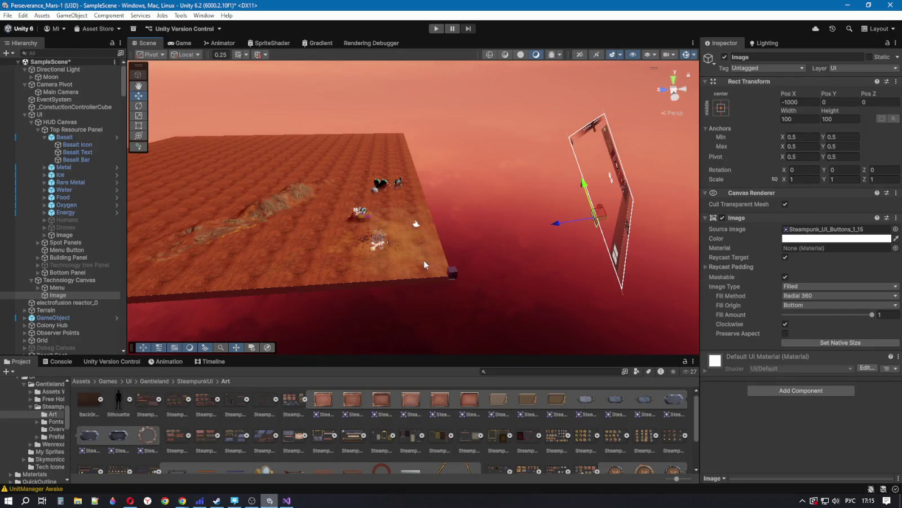
pyautogui.moveTo(428, 248)
pyautogui.keyDown('alt'); pyautogui.mouseDown()
pyautogui.moveTo(422, 233)
pyautogui.moveTo(315, 253)
pyautogui.mouseUp(); pyautogui.keyUp('alt')
pyautogui.scroll(-5, 316, 243)
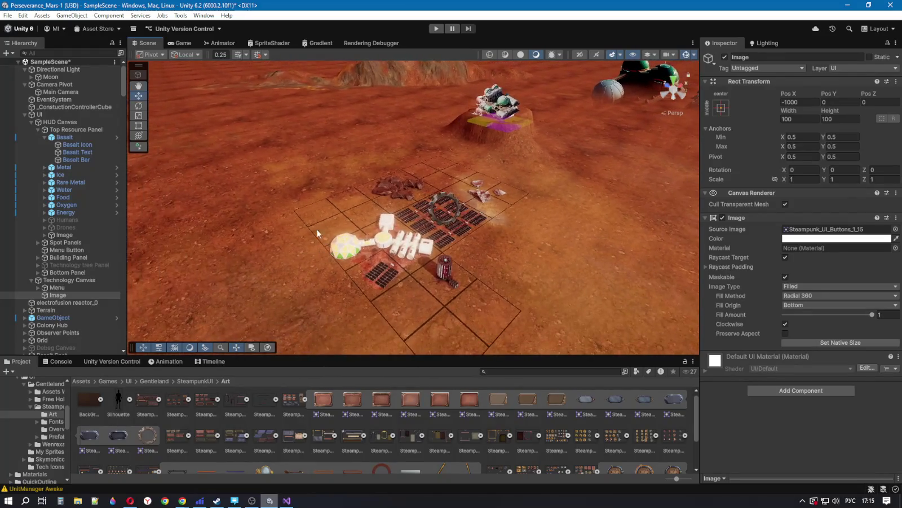
# Step: Delete the Image object from the hierarchy and collapse the solar panel's list of cubes
pyautogui.rightClick(65, 296)
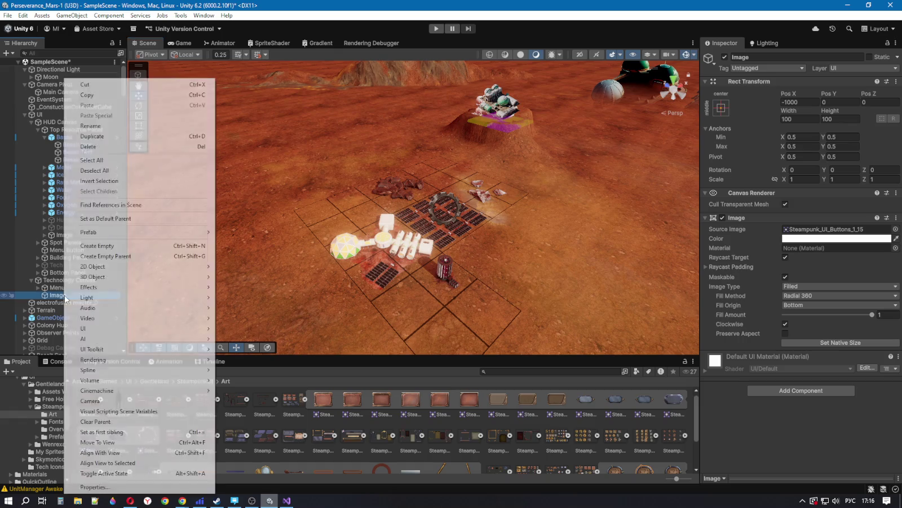
pyautogui.moveTo(66, 297)
pyautogui.click(112, 145)
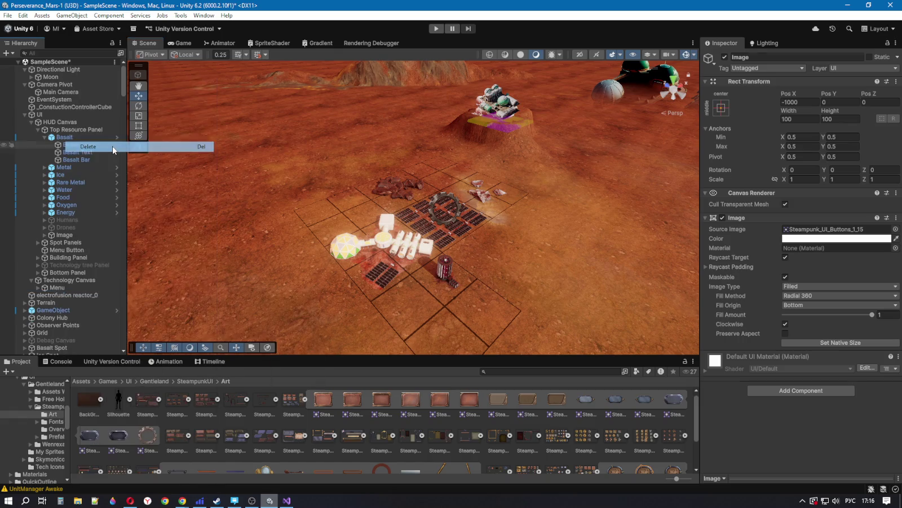
pyautogui.scroll(-3, 67, 279)
pyautogui.scroll(-10, 67, 279)
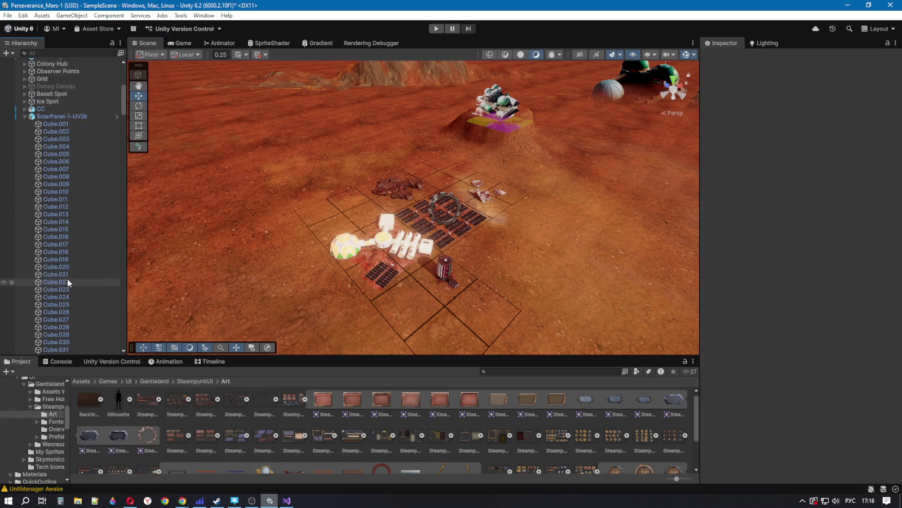
pyautogui.click(24, 116)
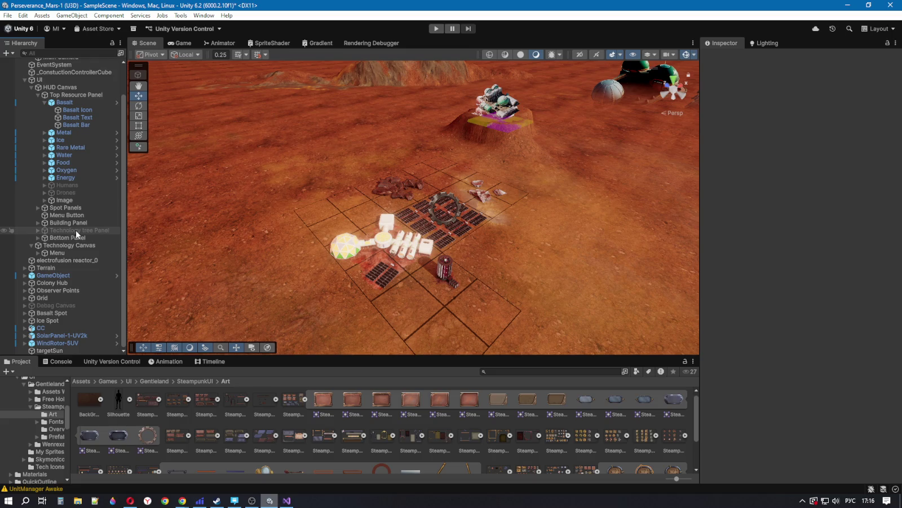
# Step: Delete the old sprite ProgressBar under SolarPanel-1-UV2k
pyautogui.click(26, 336)
pyautogui.click(24, 336)
pyautogui.scroll(-10, 55, 326)
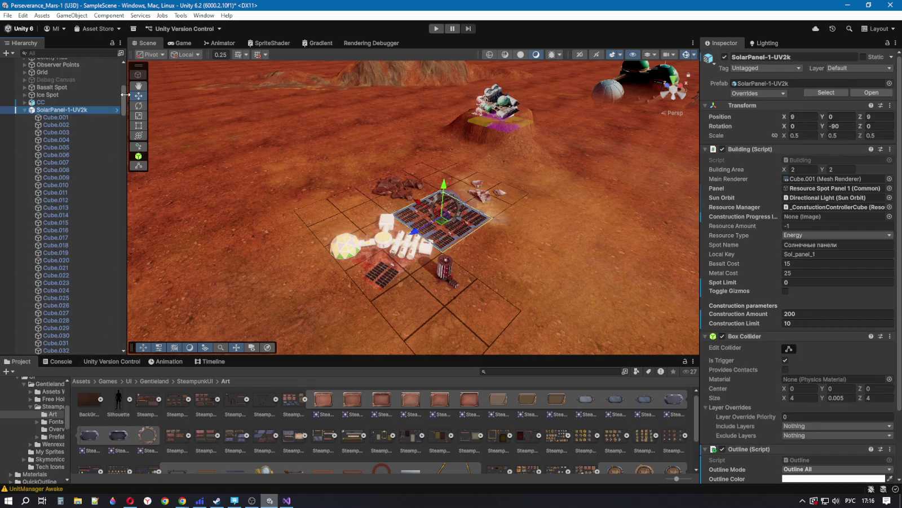
pyautogui.moveTo(125, 102); pyautogui.dragTo(124, 337)
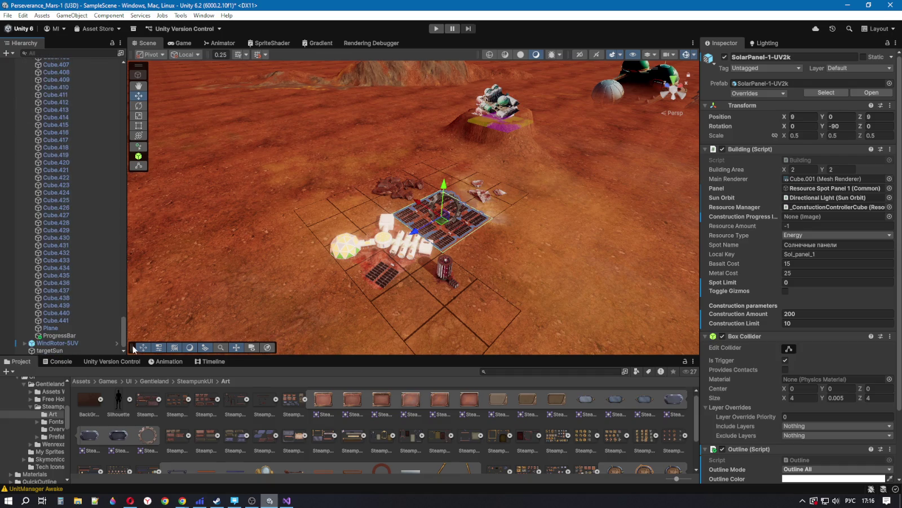
pyautogui.click(59, 335)
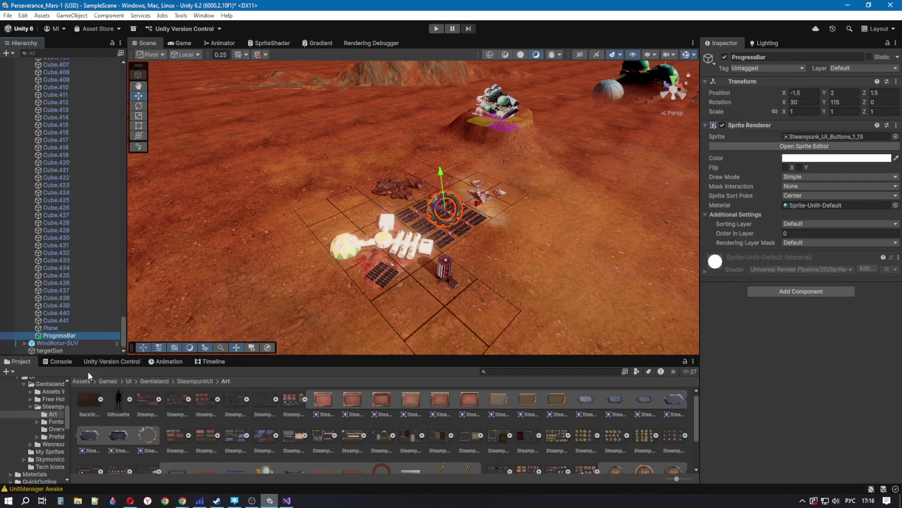
pyautogui.rightClick(63, 335)
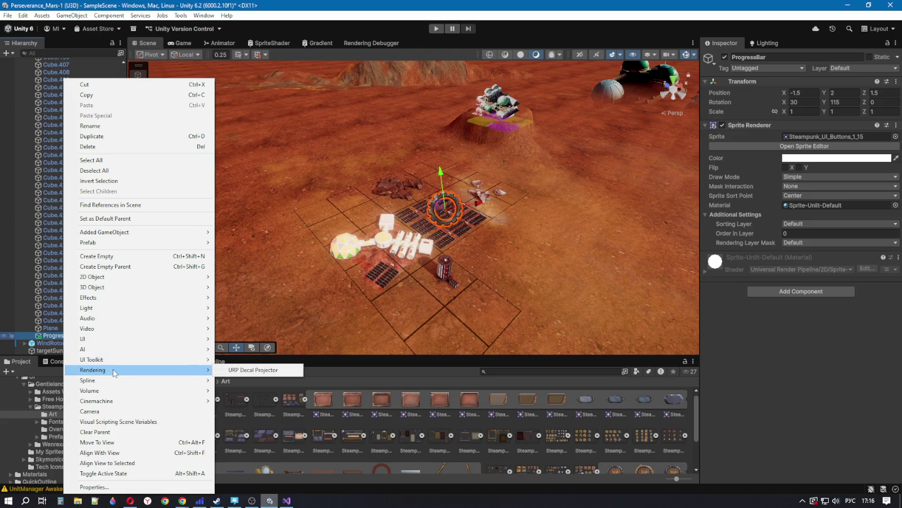
pyautogui.click(110, 148)
# Step: Add a UI Image under the solar panel, naming its canvas Construction Canvas, and select ProgressBar
pyautogui.scroll(-1, 73, 265)
pyautogui.moveTo(123, 317); pyautogui.dragTo(124, 93)
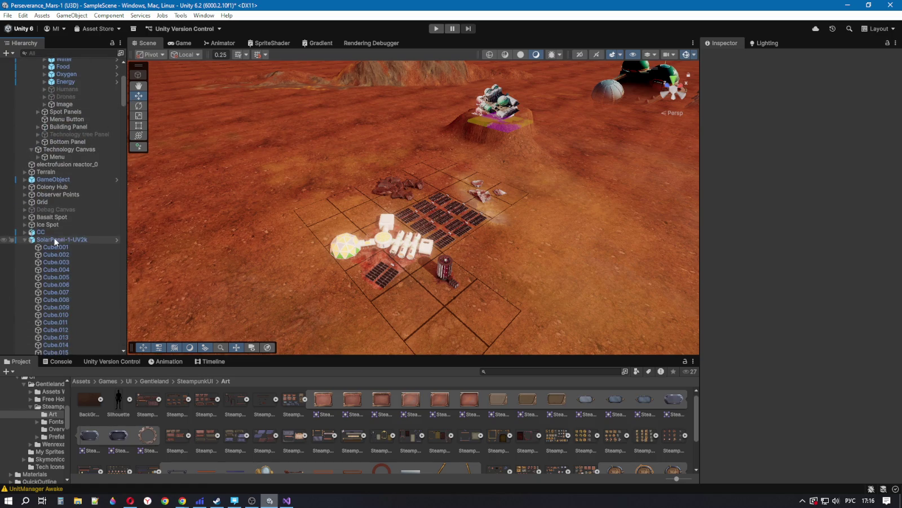
pyautogui.rightClick(55, 241)
pyautogui.moveTo(85, 249)
pyautogui.click(225, 347)
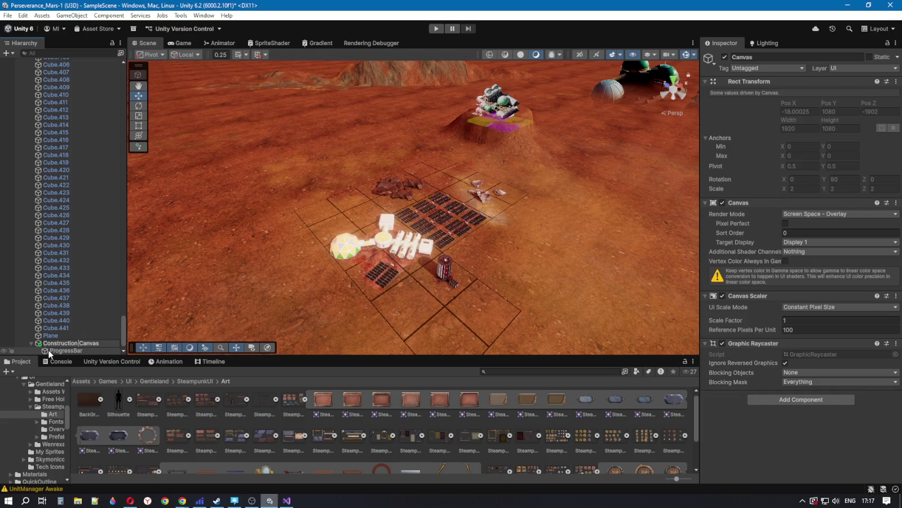
pyautogui.press('Return')
pyautogui.click(75, 350)
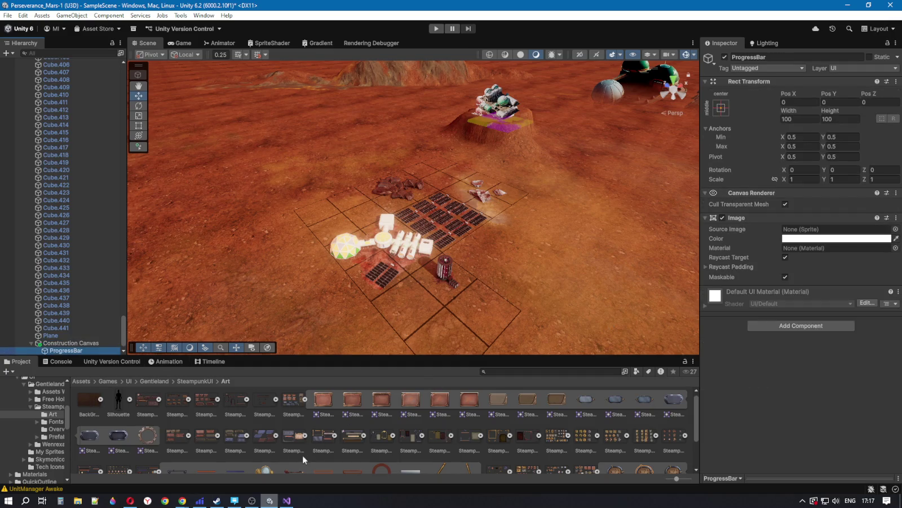
# Step: Give the ProgressBar the Steampunk_UI_Buttons_1_15 sprite as a Filled Radial 360 image
pyautogui.moveTo(149, 437); pyautogui.dragTo(806, 234)
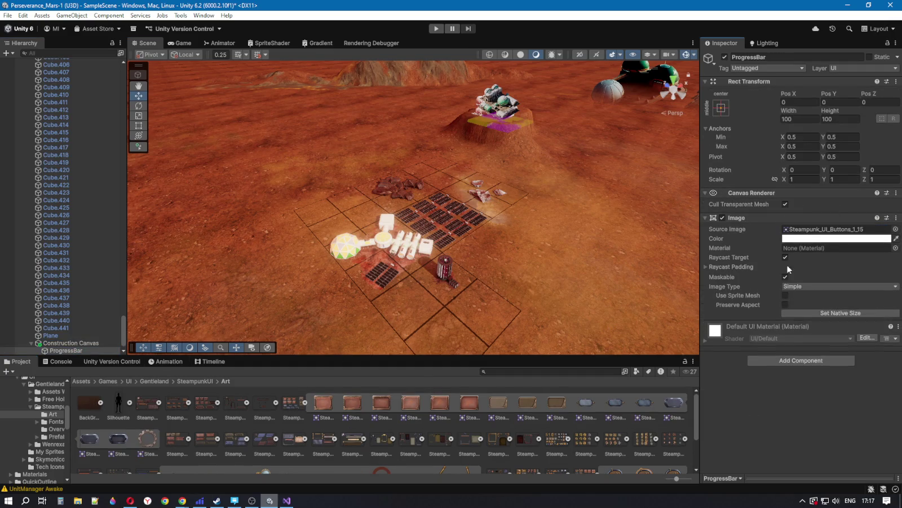
pyautogui.click(803, 284)
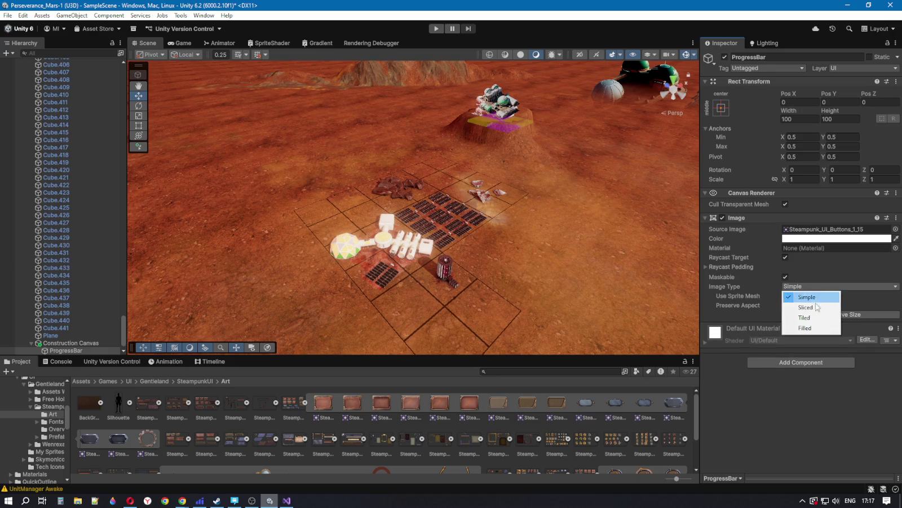
pyautogui.click(795, 326)
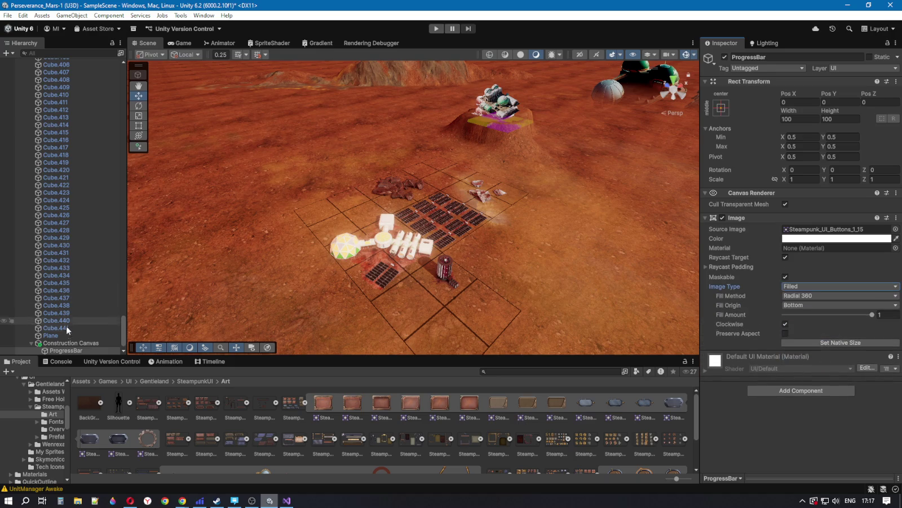
pyautogui.click(90, 344)
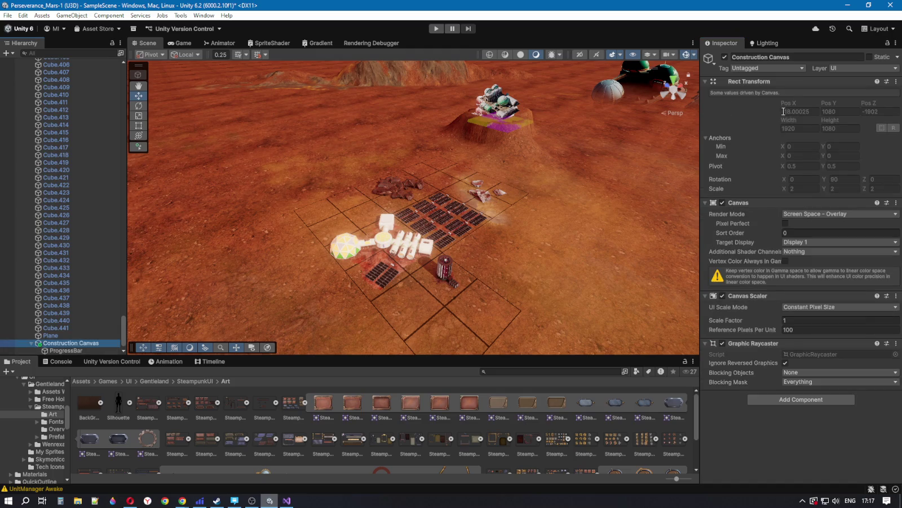
# Step: Frame the Construction Canvas and switch its Render Mode to World Space
pyautogui.press('f')
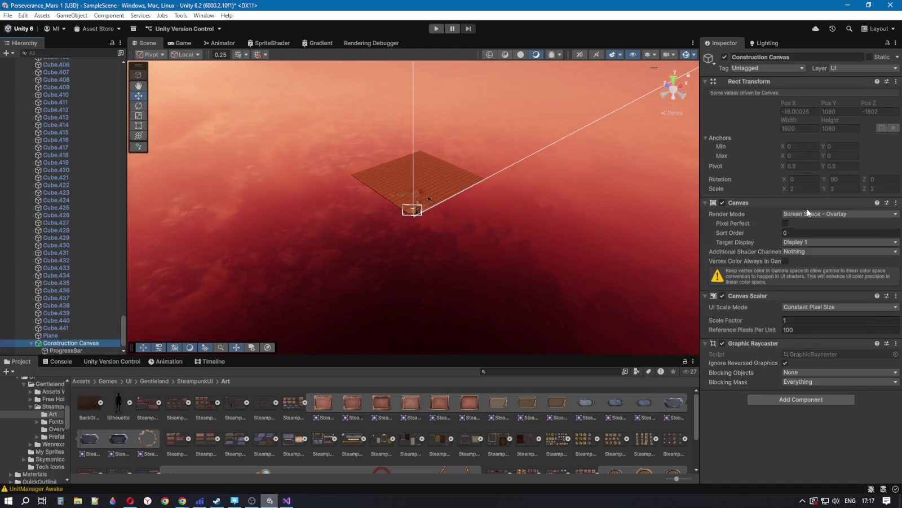
pyautogui.click(810, 214)
pyautogui.click(817, 224)
pyautogui.click(817, 212)
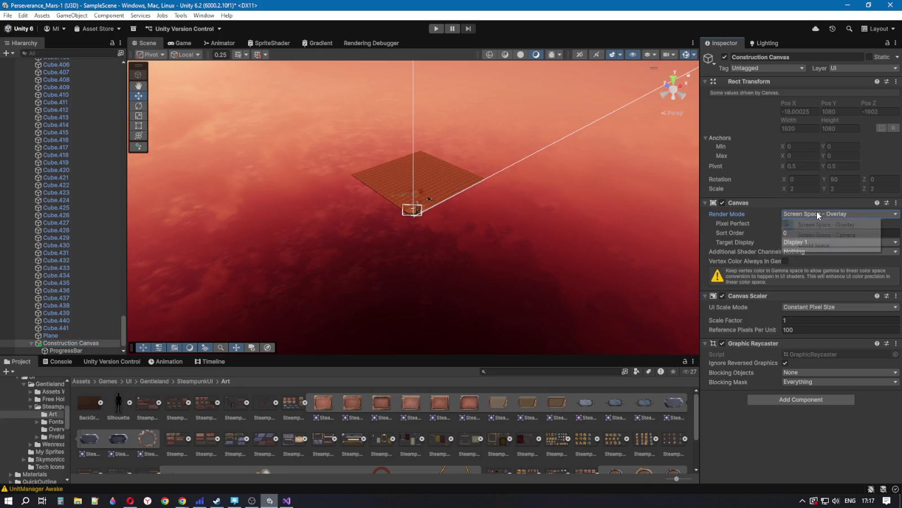
pyautogui.click(814, 245)
# Step: Resize the canvas Rect Transform to width 20 and height 20
pyautogui.click(804, 117)
pyautogui.write('20')
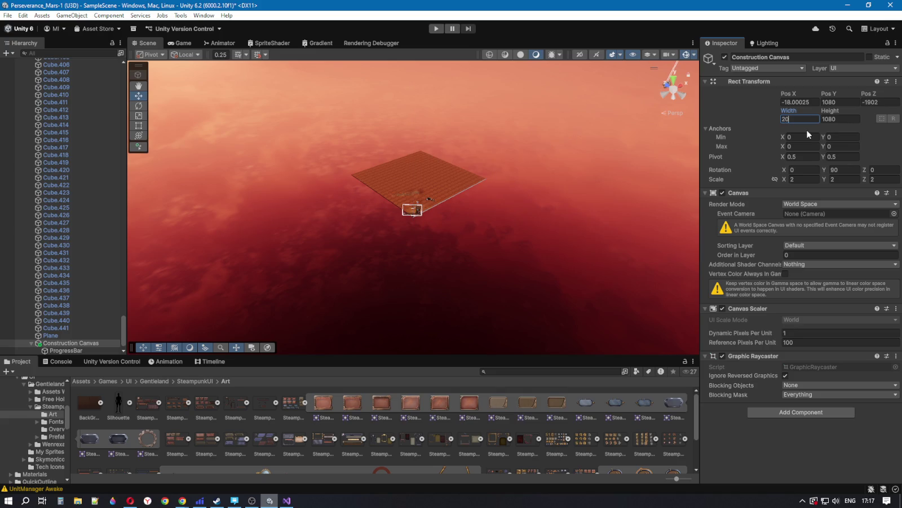
pyautogui.click(839, 119)
pyautogui.keyDown('alt'); pyautogui.moveTo(451, 158); pyautogui.dragTo(472, 175); pyautogui.keyUp('alt')
pyautogui.scroll(8, 471, 175)
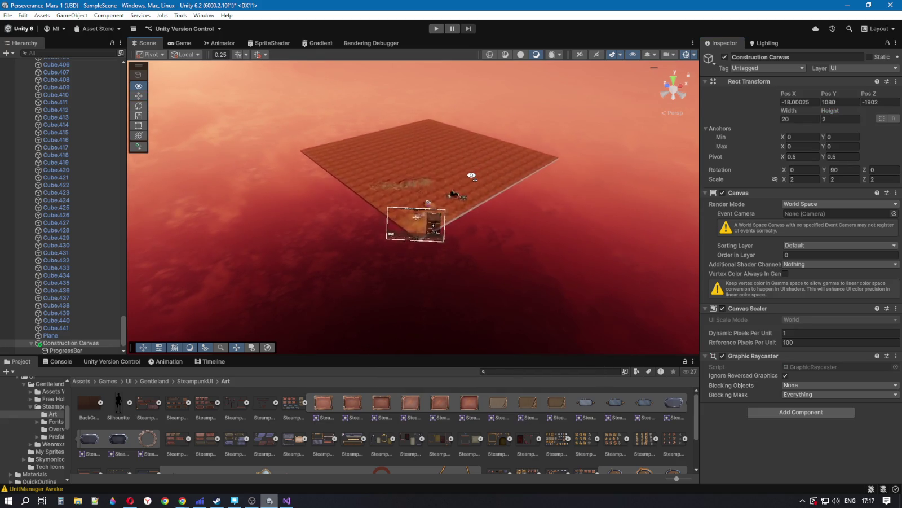
pyautogui.scroll(10, 471, 175)
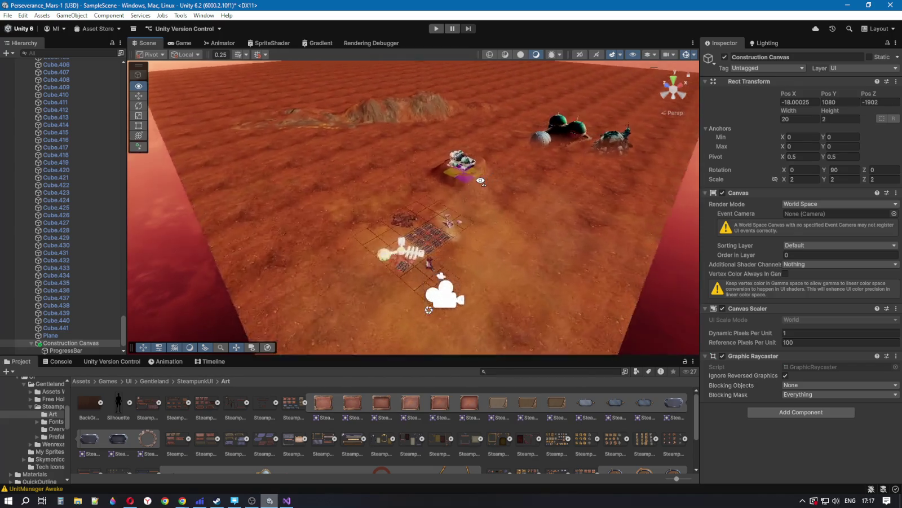
pyautogui.scroll(3, 480, 180)
pyautogui.click(832, 119)
pyautogui.write('0')
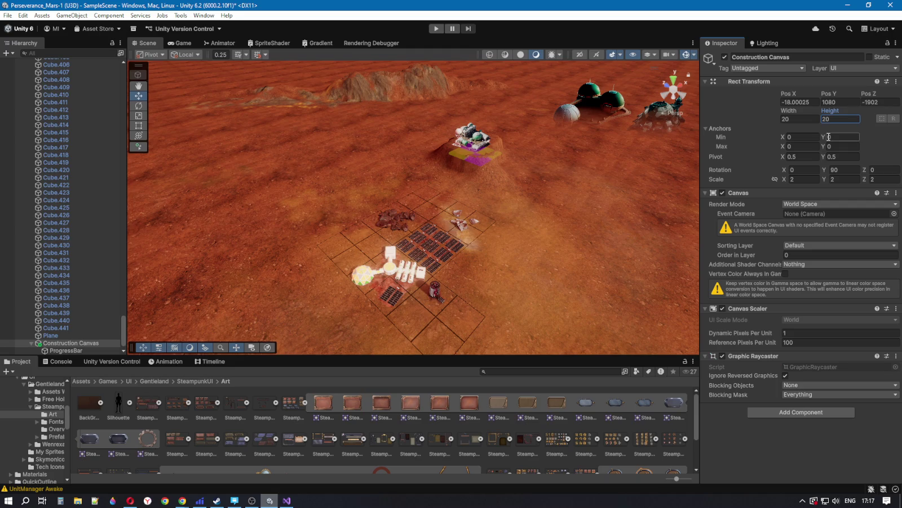
pyautogui.scroll(-15, 554, 185)
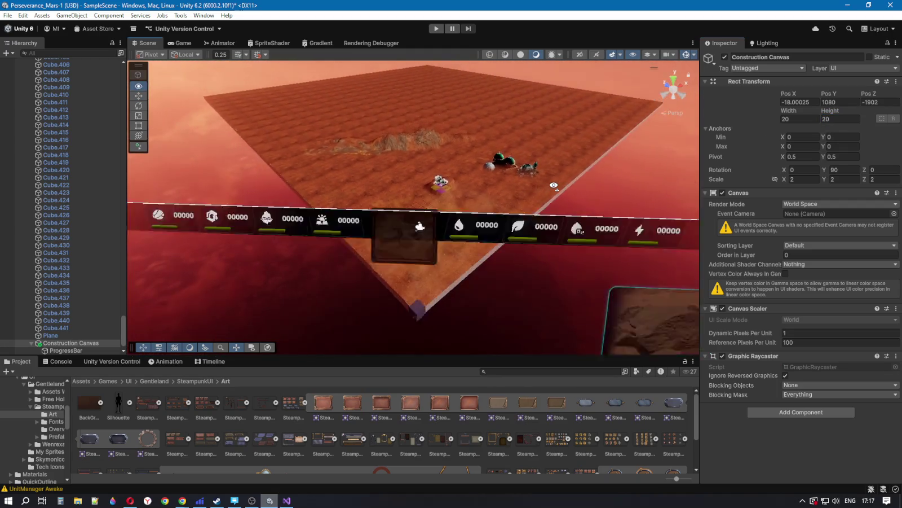
# Step: Drag the canvas gizmo down to Y -3 and along X to 1932
pyautogui.moveTo(554, 184)
pyautogui.mouseDown()
pyautogui.moveTo(432, 182)
pyautogui.moveTo(443, 225)
pyautogui.mouseUp()
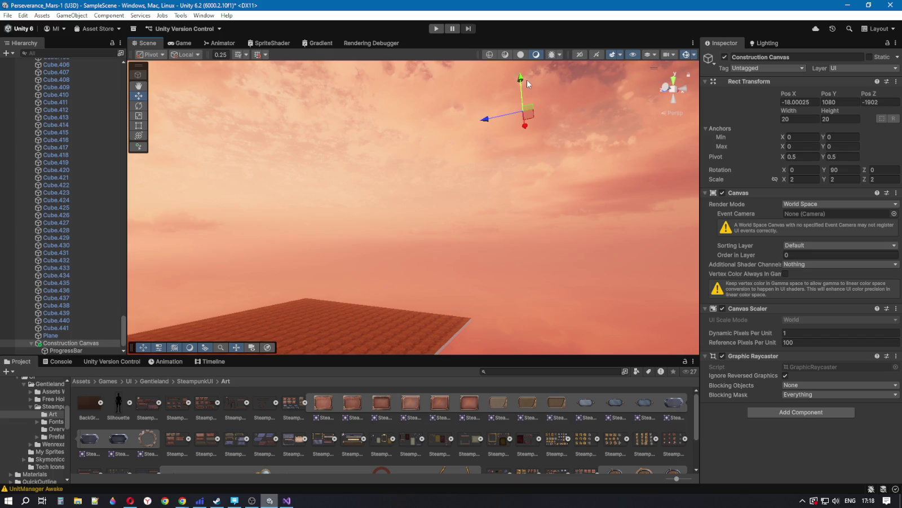
pyautogui.moveTo(527, 80); pyautogui.dragTo(523, 228)
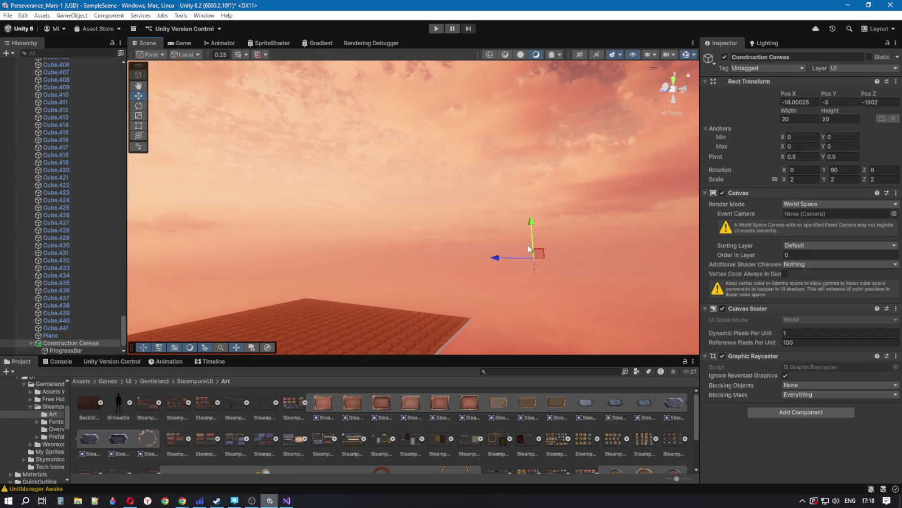
pyautogui.moveTo(515, 261)
pyautogui.mouseDown()
pyautogui.moveTo(369, 269)
pyautogui.moveTo(370, 332)
pyautogui.moveTo(373, 324)
pyautogui.mouseUp()
pyautogui.moveTo(402, 140); pyautogui.dragTo(351, 173)
# Step: Move the canvas along Z to its final -663 position
pyautogui.click(103, 343)
pyautogui.moveTo(462, 186); pyautogui.dragTo(508, 200)
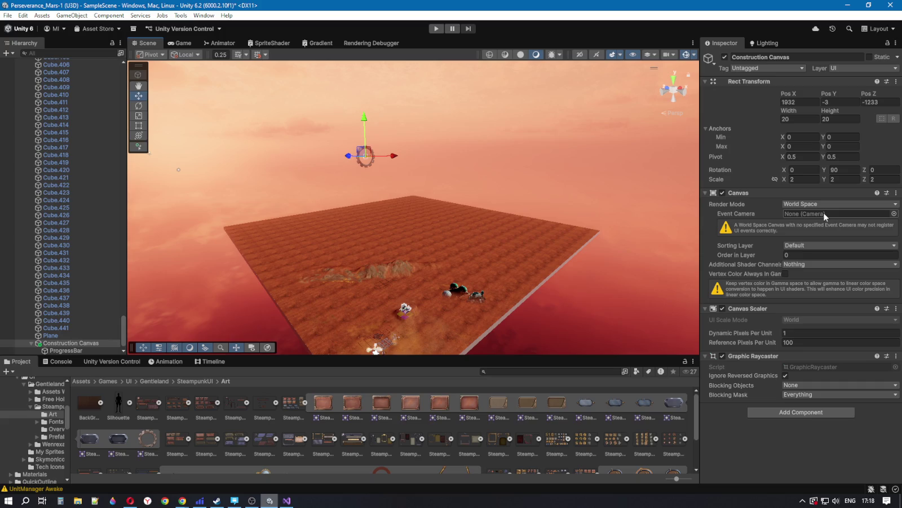
pyautogui.moveTo(446, 241)
pyautogui.mouseDown()
pyautogui.moveTo(453, 242)
pyautogui.moveTo(439, 221)
pyautogui.mouseUp()
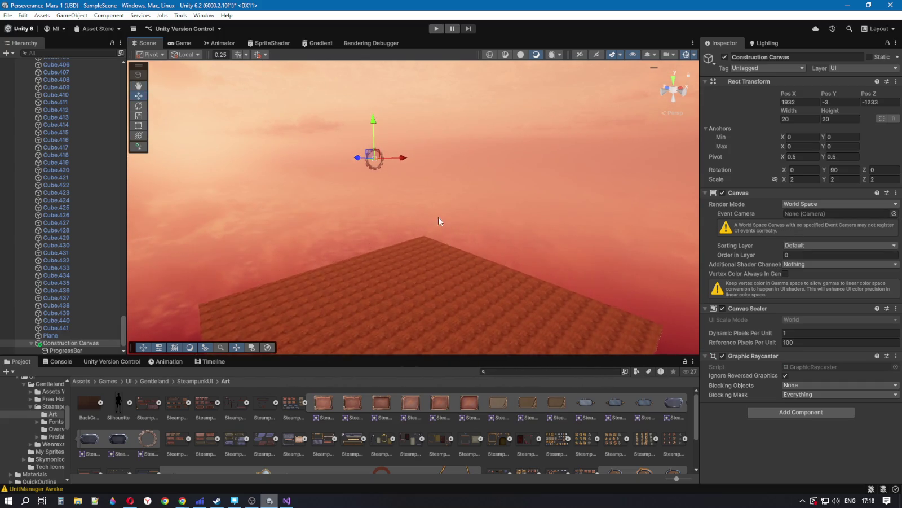
pyautogui.moveTo(404, 163)
pyautogui.mouseDown()
pyautogui.moveTo(430, 163)
pyautogui.moveTo(347, 210)
pyautogui.mouseUp()
pyautogui.scroll(-5, 350, 210)
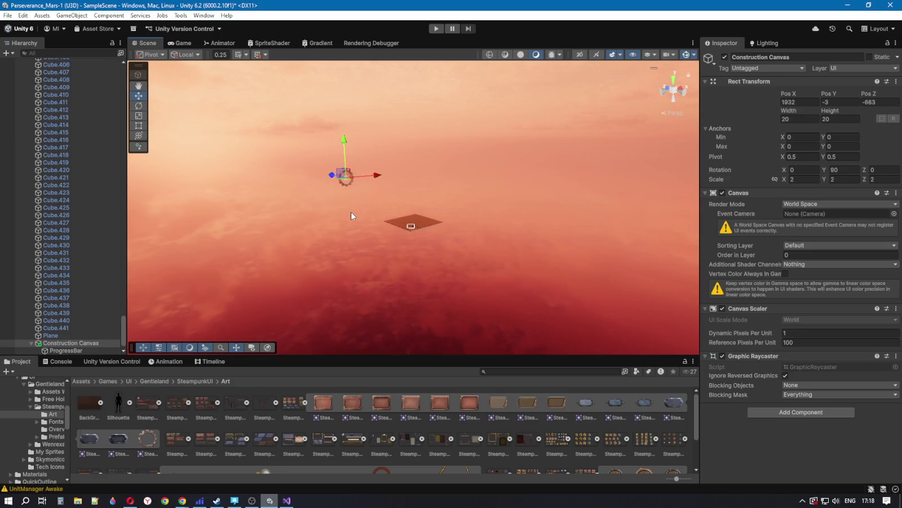
pyautogui.rightClick(354, 211)
pyautogui.click(303, 197)
pyautogui.click(302, 202)
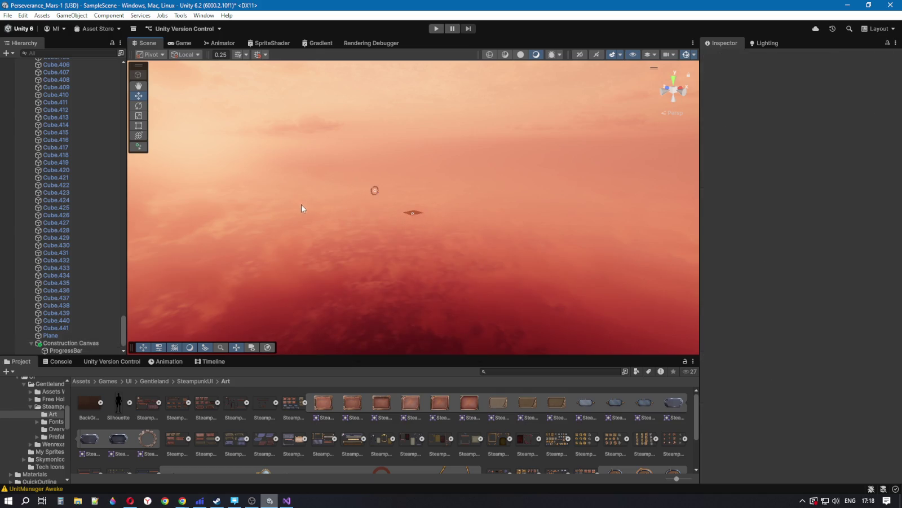
pyautogui.moveTo(320, 207); pyautogui.dragTo(361, 209)
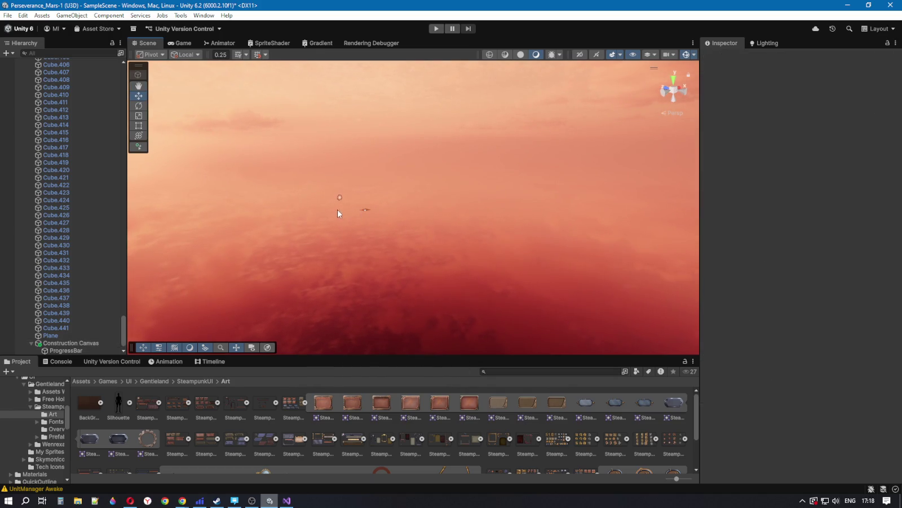
pyautogui.click(68, 342)
pyautogui.click(72, 343)
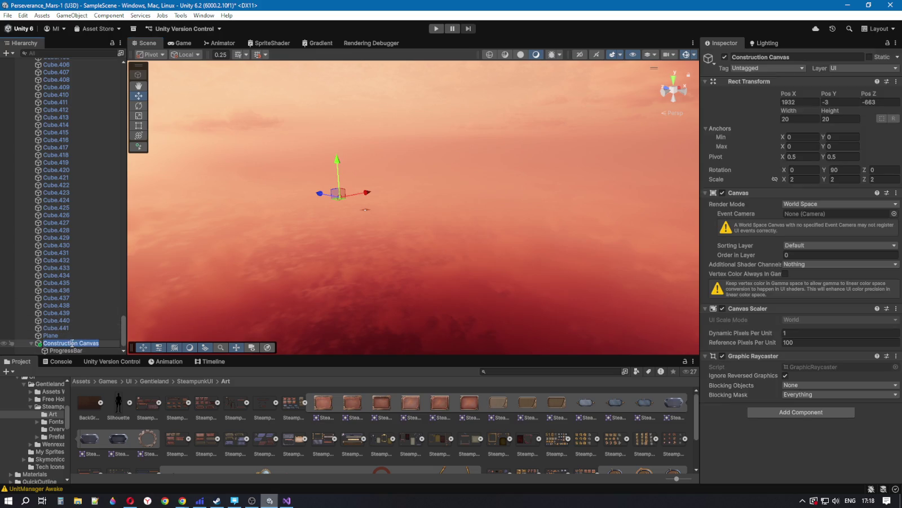
# Step: Zoom the scene view in on the Construction Canvas gear, then swing away
pyautogui.click(97, 327)
pyautogui.click(74, 343)
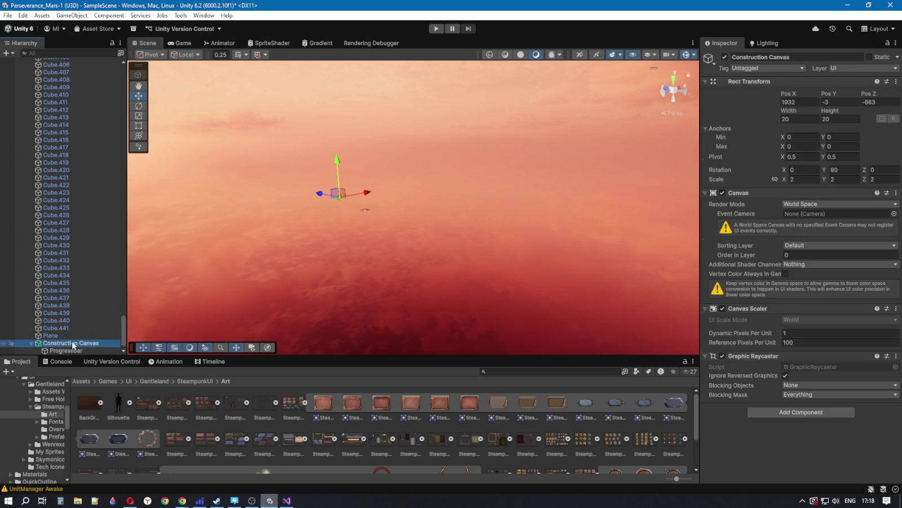
pyautogui.doubleClick(74, 344)
pyautogui.click(596, 249)
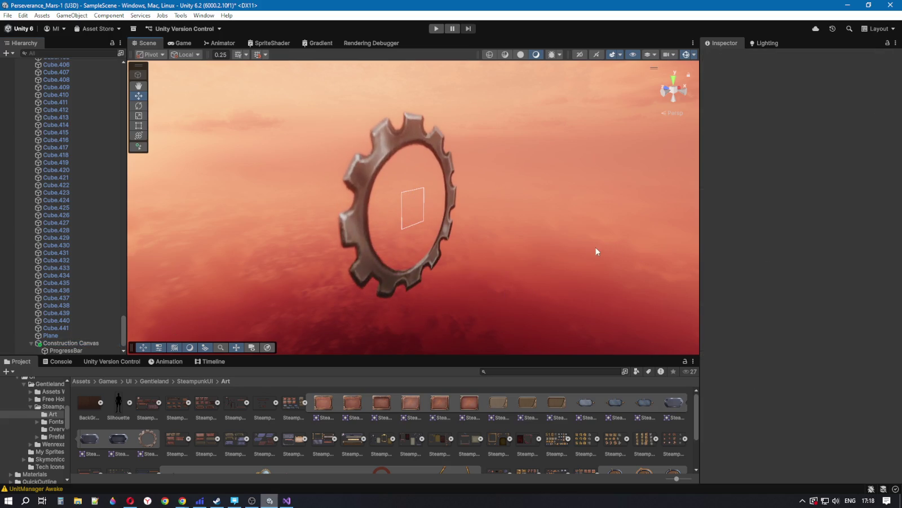
pyautogui.scroll(-5, 546, 240)
pyautogui.moveTo(531, 237)
pyautogui.mouseDown()
pyautogui.moveTo(600, 225)
pyautogui.moveTo(778, 239)
pyautogui.moveTo(568, 240)
pyautogui.moveTo(500, 228)
pyautogui.moveTo(467, 238)
pyautogui.mouseUp()
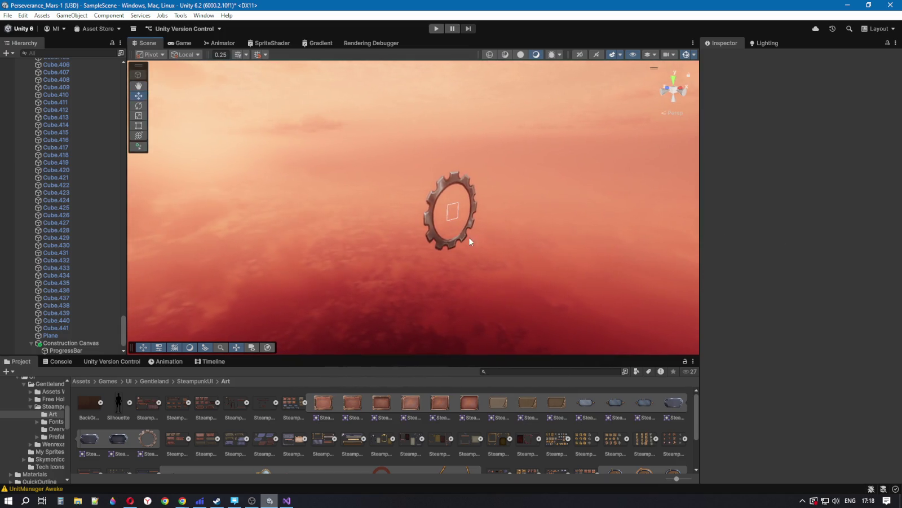
# Step: Reset the canvas position to 0, 0, 0 and frame it in the view
pyautogui.click(72, 343)
pyautogui.click(799, 102)
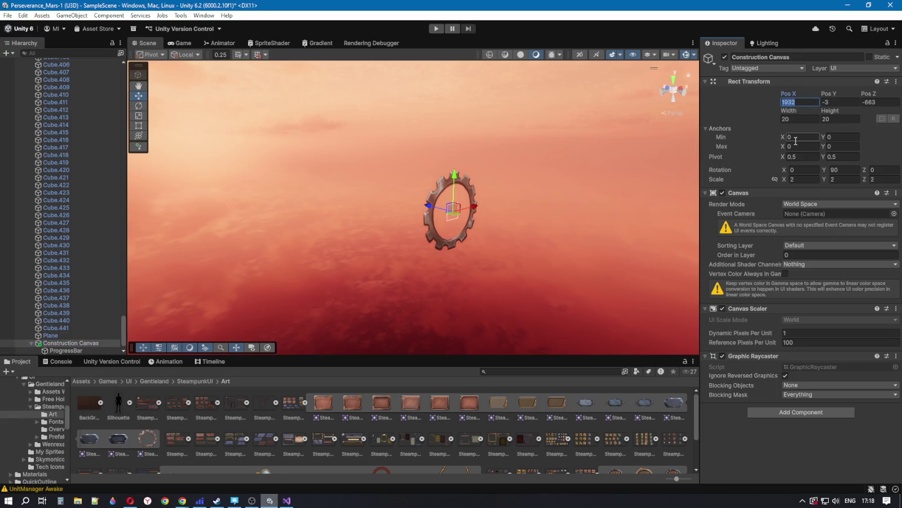
pyautogui.write('0')
pyautogui.click(837, 103)
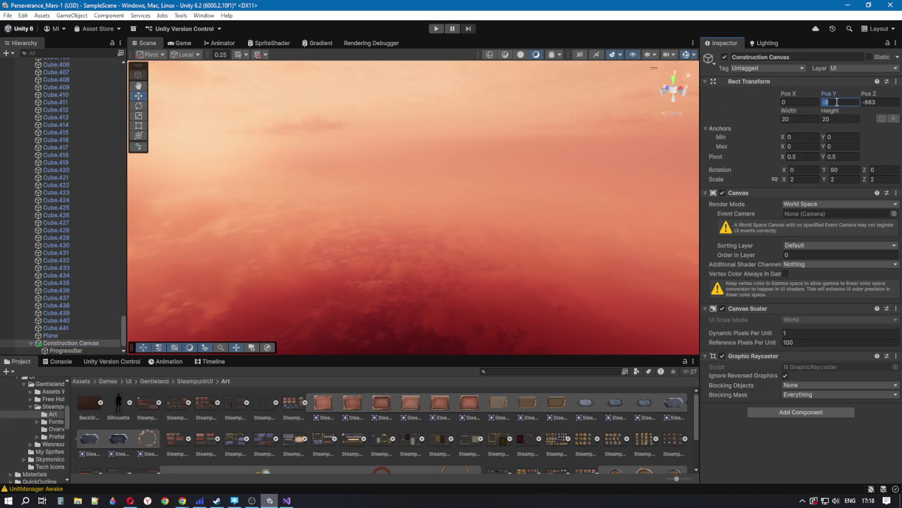
pyautogui.write('0')
pyautogui.click(864, 102)
pyautogui.write('0')
pyautogui.doubleClick(84, 340)
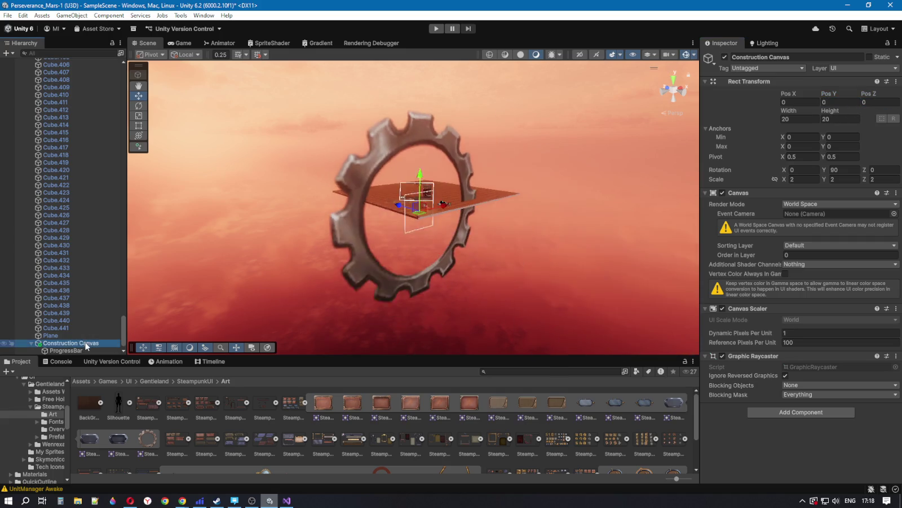
pyautogui.moveTo(484, 260)
pyautogui.mouseDown()
pyautogui.moveTo(459, 286)
pyautogui.moveTo(406, 260)
pyautogui.moveTo(295, 266)
pyautogui.mouseUp()
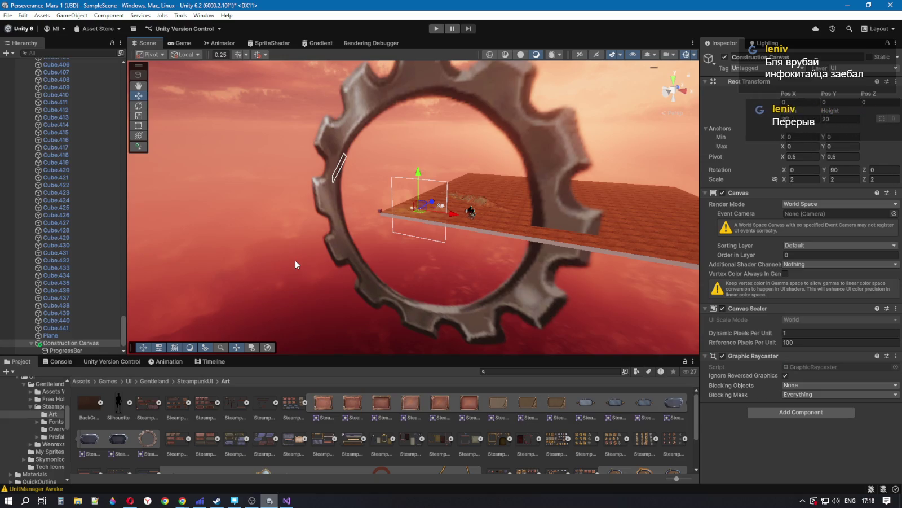
# Step: Scale the Construction Canvas down to 0.01 on X, Y and Z
pyautogui.click(809, 179)
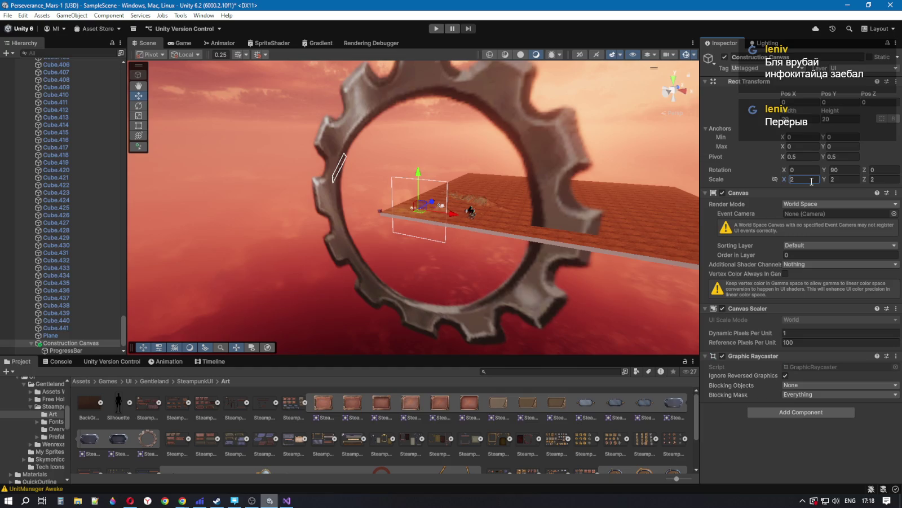
pyautogui.press('BackSpace')
pyautogui.write('0')
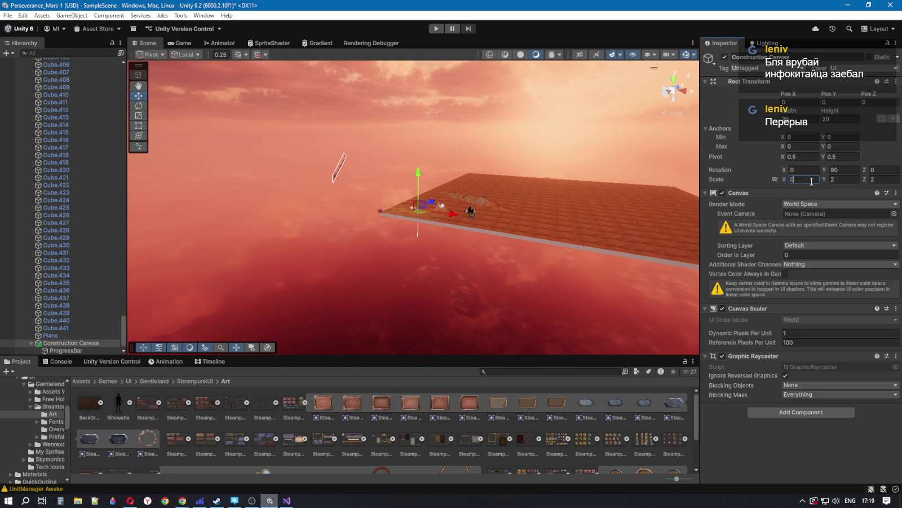
pyautogui.write('.1')
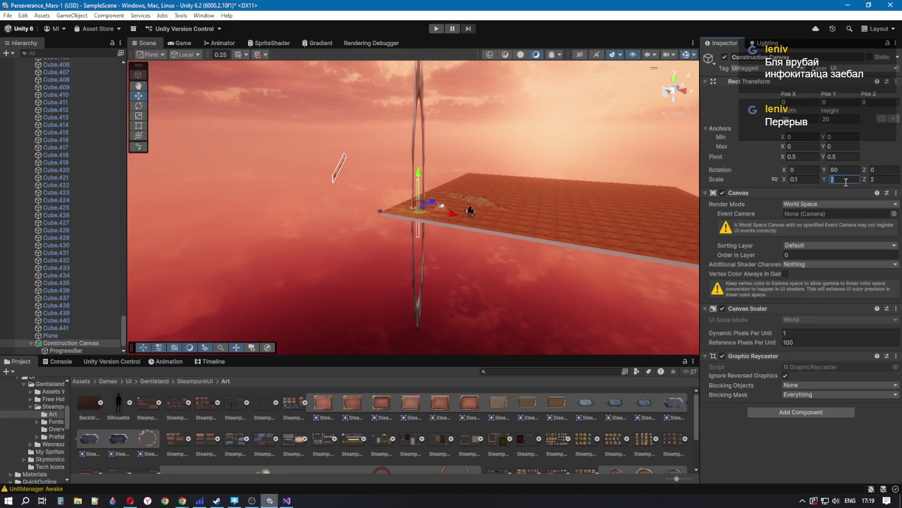
pyautogui.write('0.01')
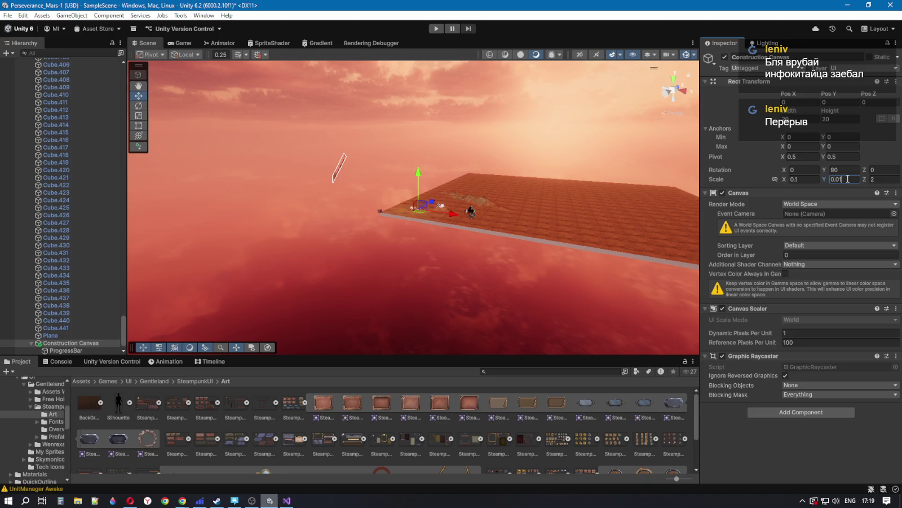
pyautogui.press('Tab')
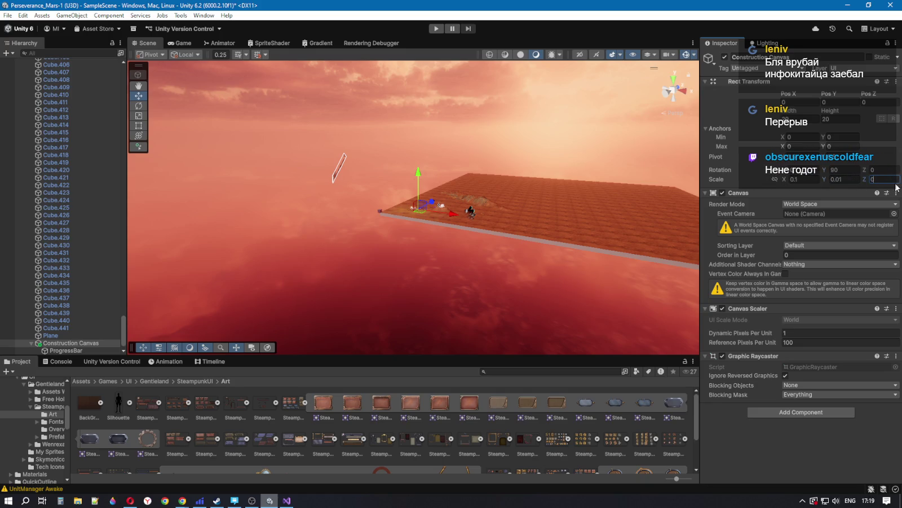
pyautogui.click(803, 180)
pyautogui.write('0.10')
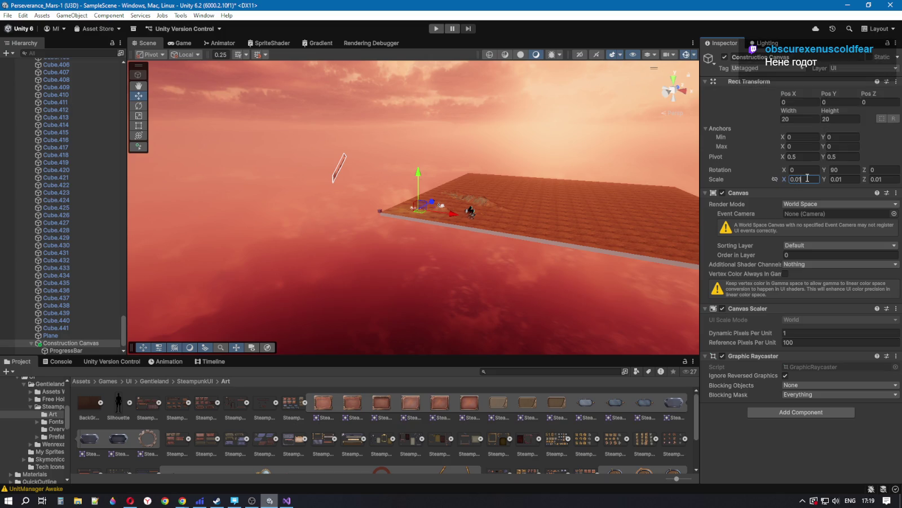
# Step: Frame the canvas over the Mars base, then bring up the YouTube music video
pyautogui.click(71, 343)
pyautogui.press('f')
pyautogui.moveTo(362, 298)
pyautogui.mouseDown()
pyautogui.moveTo(490, 301)
pyautogui.moveTo(398, 212)
pyautogui.mouseUp()
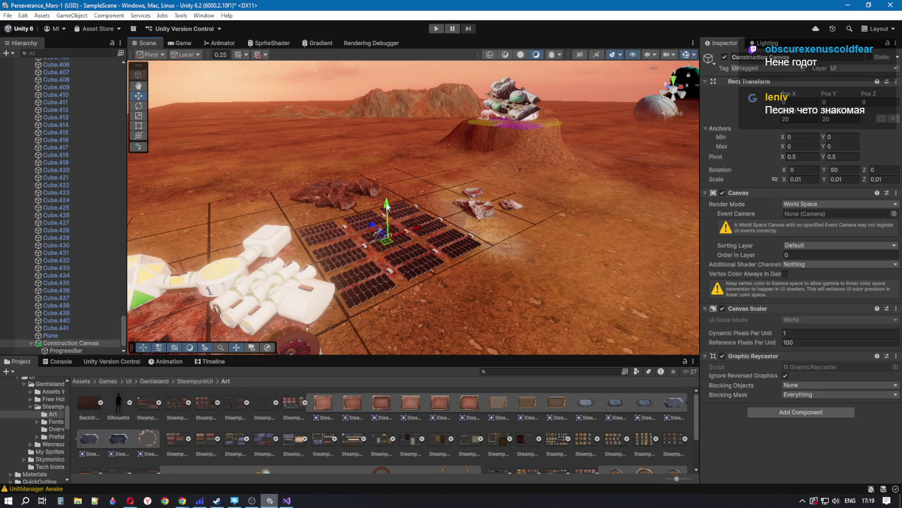
pyautogui.hotkey('alt', 'Tab')
pyautogui.click(131, 501)
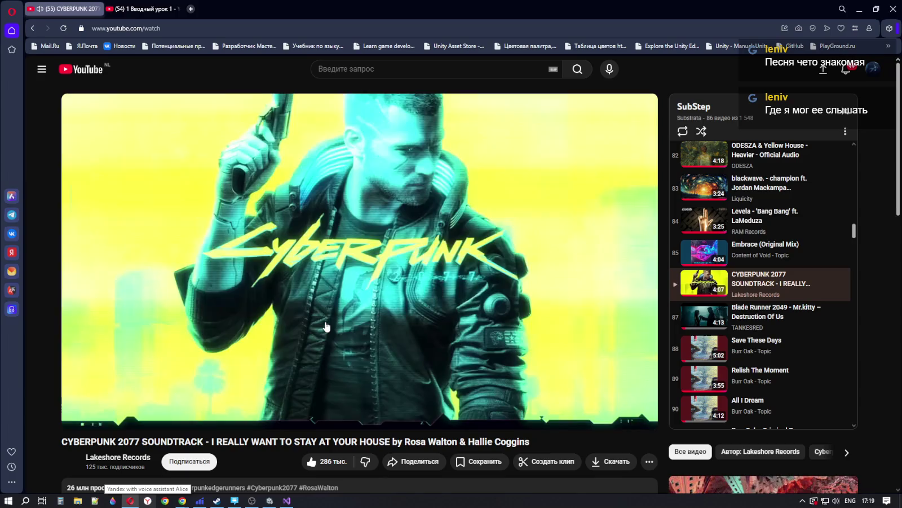
pyautogui.moveTo(326, 325)
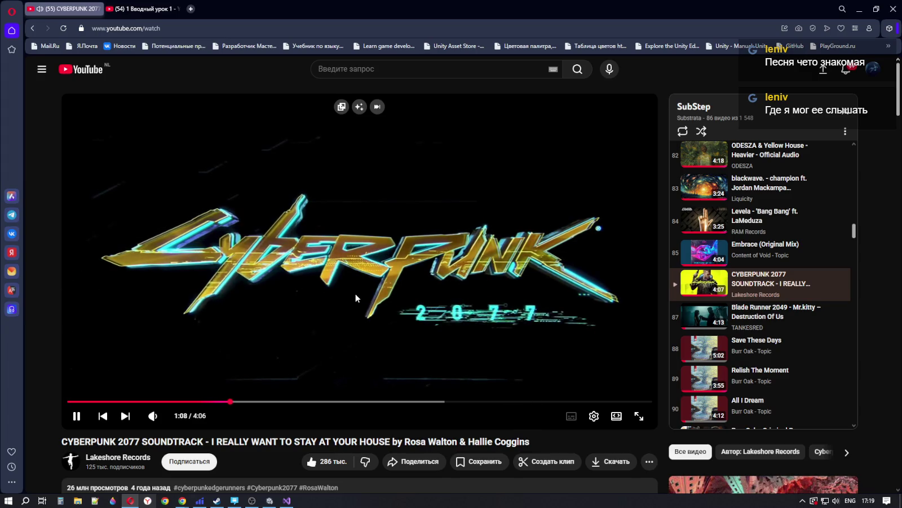
pyautogui.click(290, 502)
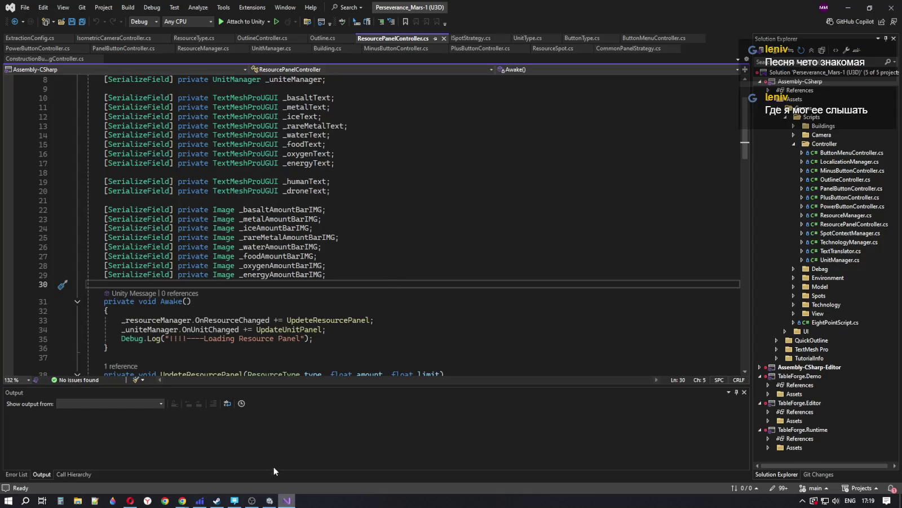
pyautogui.click(269, 500)
pyautogui.moveTo(440, 269); pyautogui.dragTo(438, 291)
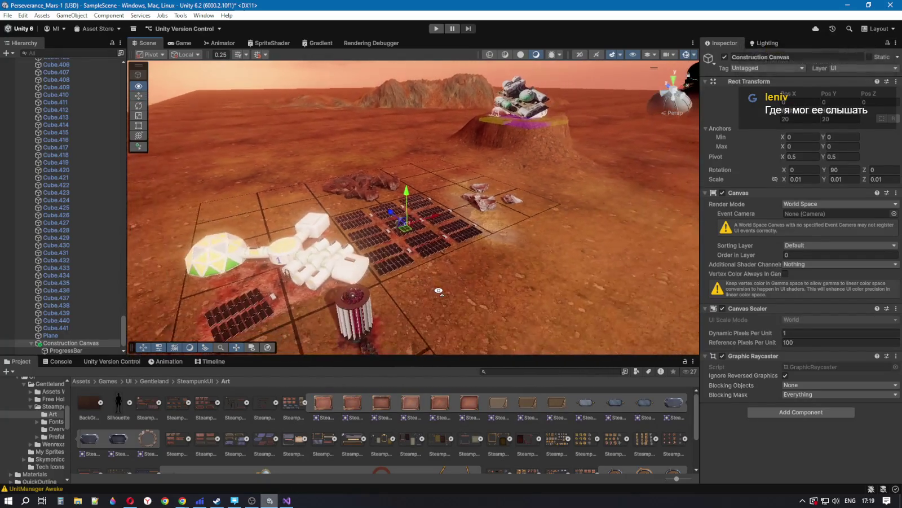
# Step: Position the Construction Canvas at X -1.5, Y 2, Z 1.5
pyautogui.click(840, 102)
pyautogui.write('1')
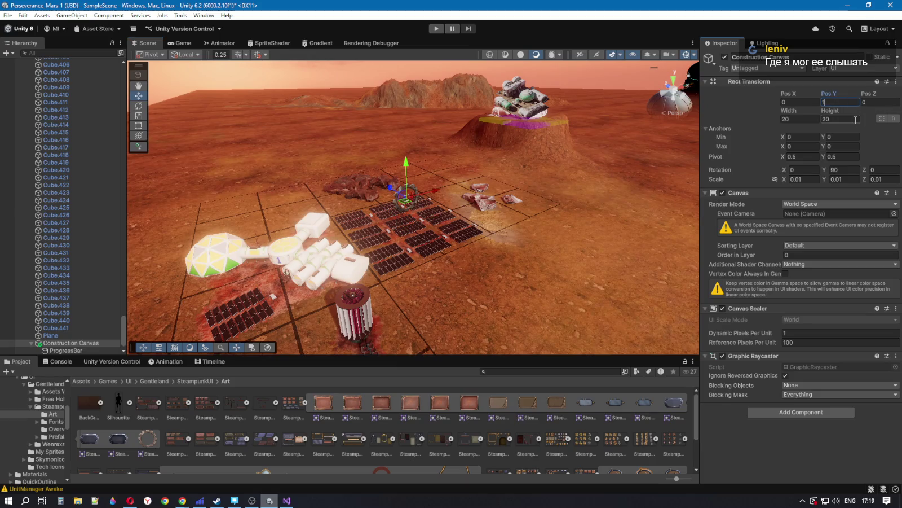
pyautogui.click(795, 103)
pyautogui.write('-1/5')
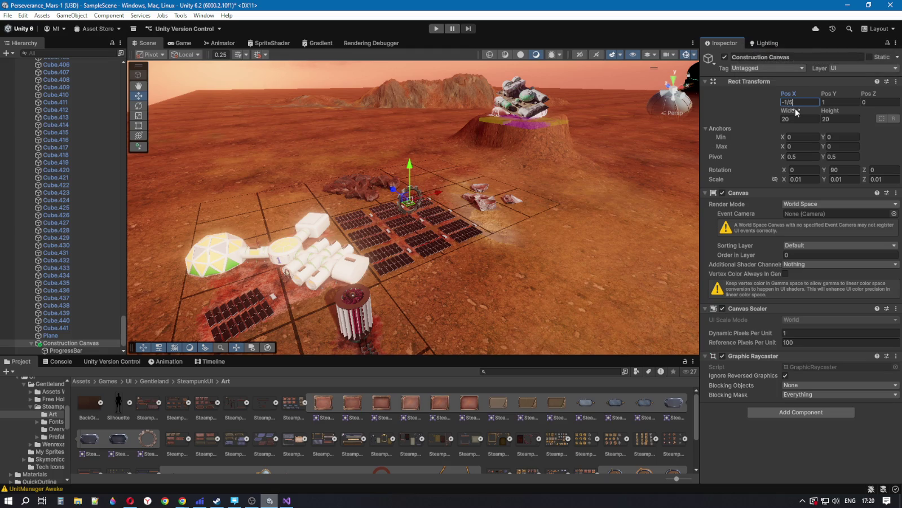
pyautogui.press('BackSpace')
pyautogui.press('BackSpace')
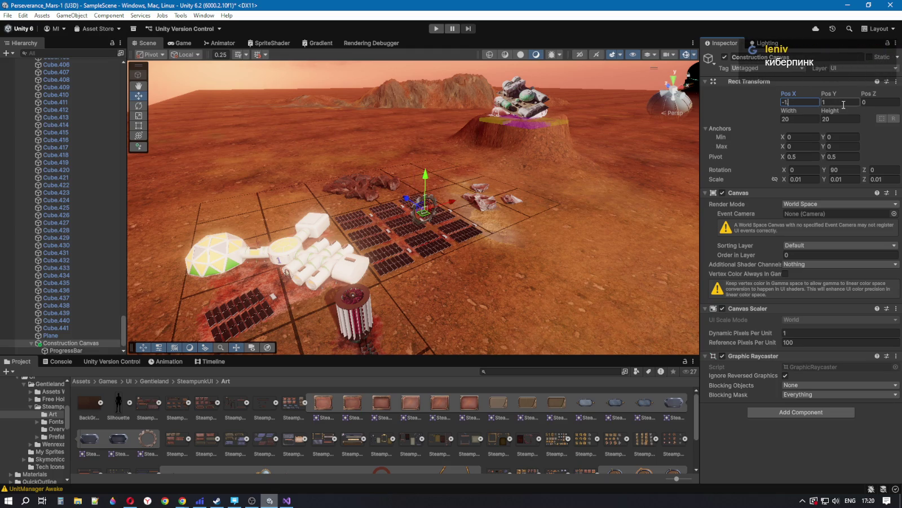
pyautogui.write('.5')
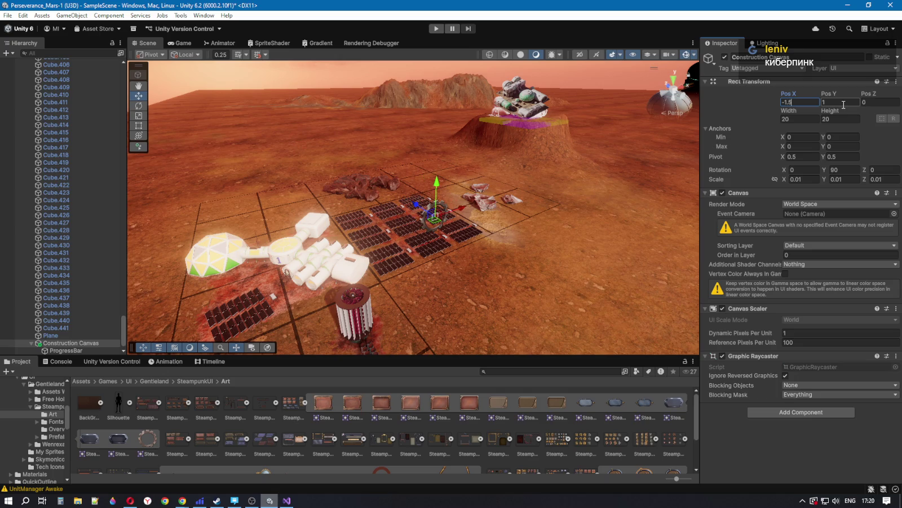
pyautogui.click(881, 102)
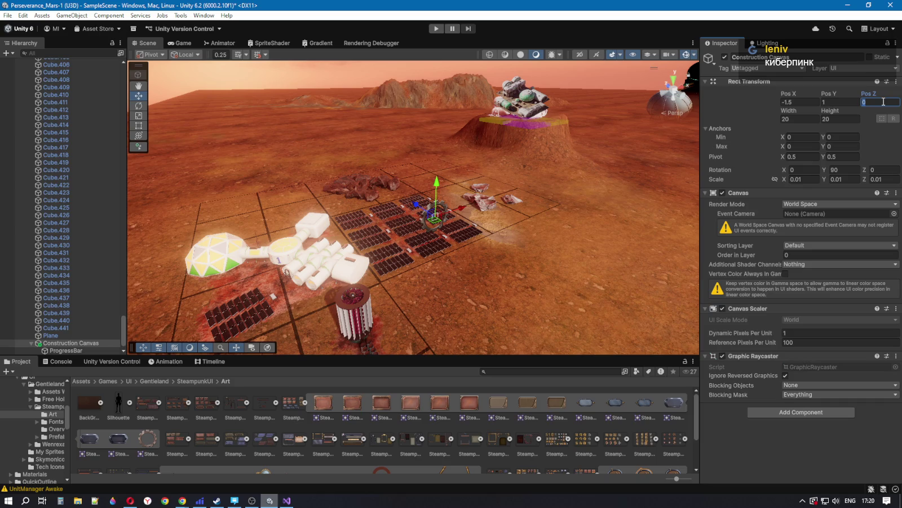
pyautogui.write('1.5')
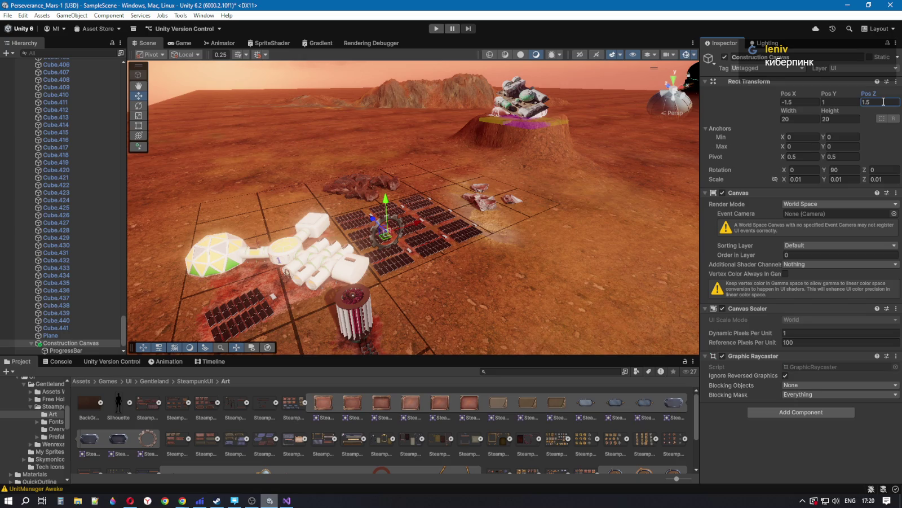
pyautogui.click(839, 102)
pyautogui.write('2')
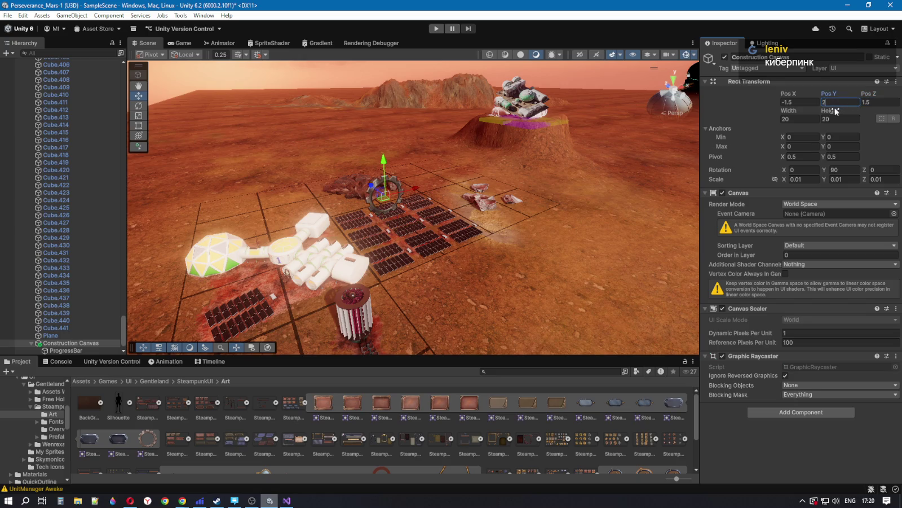
pyautogui.click(806, 156)
# Step: Rotate the canvas to X 30, Y 115 and preview it in Play mode
pyautogui.click(798, 169)
pyautogui.write('30')
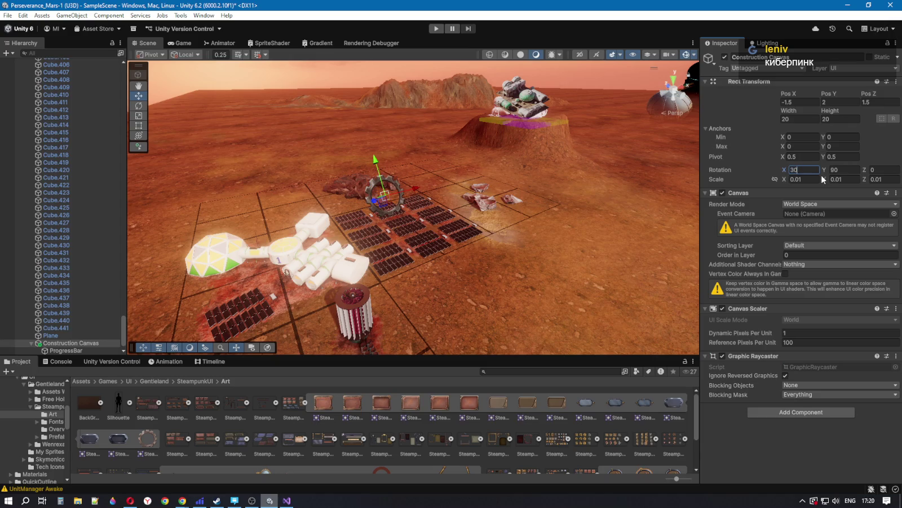
pyautogui.click(853, 171)
pyautogui.write('115')
pyautogui.click(436, 28)
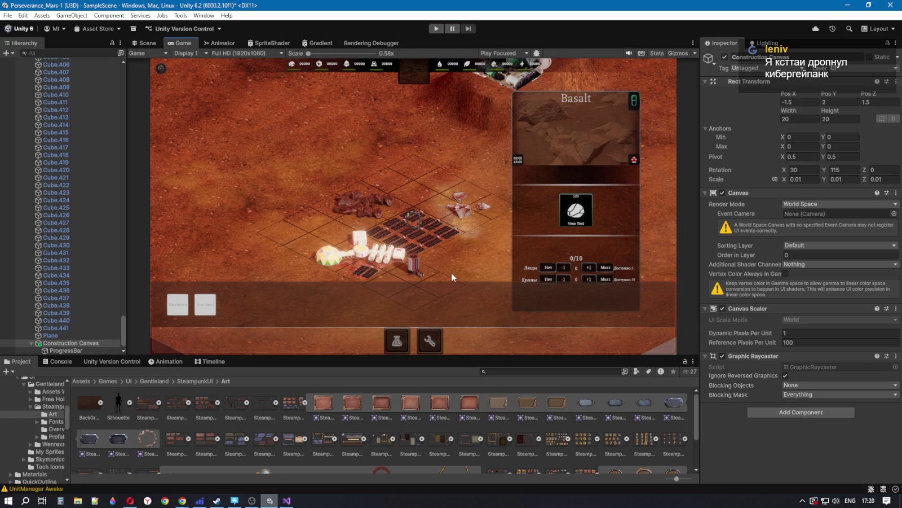
# Step: Resize the canvas to 30 × 30 and compare it in the Scene and Game views
pyautogui.click(69, 343)
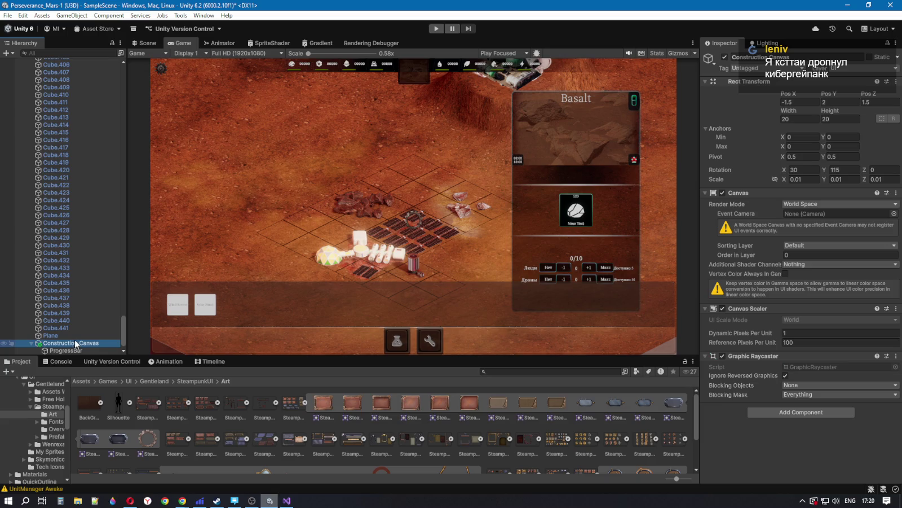
pyautogui.click(780, 117)
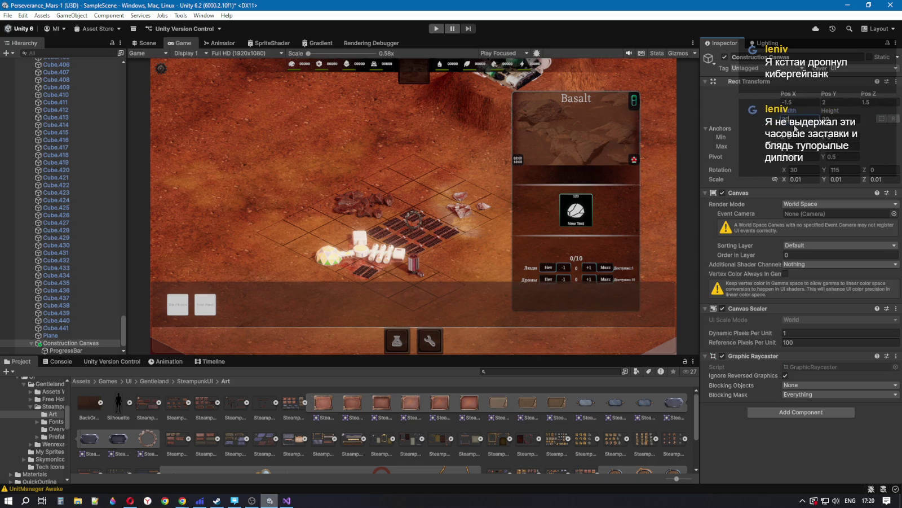
pyautogui.click(846, 121)
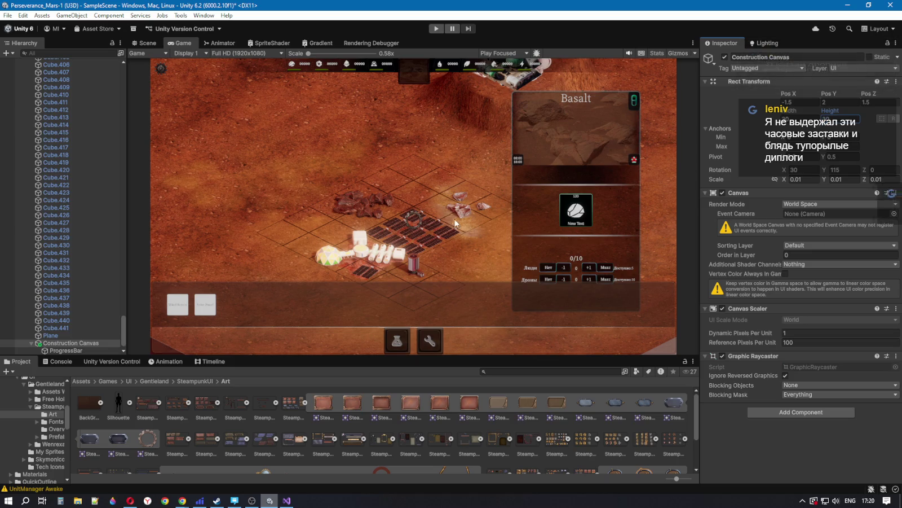
pyautogui.click(147, 43)
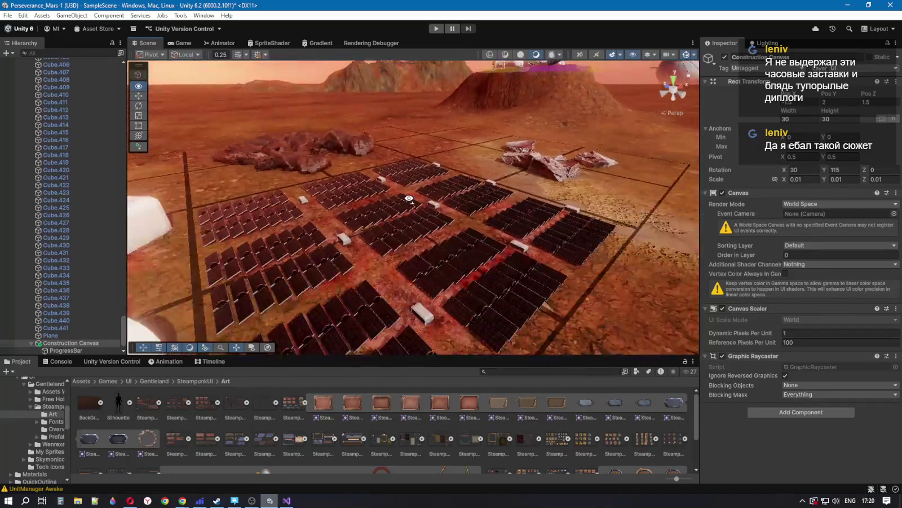
pyautogui.moveTo(409, 199)
pyautogui.mouseDown()
pyautogui.moveTo(402, 234)
pyautogui.moveTo(415, 242)
pyautogui.mouseUp()
pyautogui.click(184, 44)
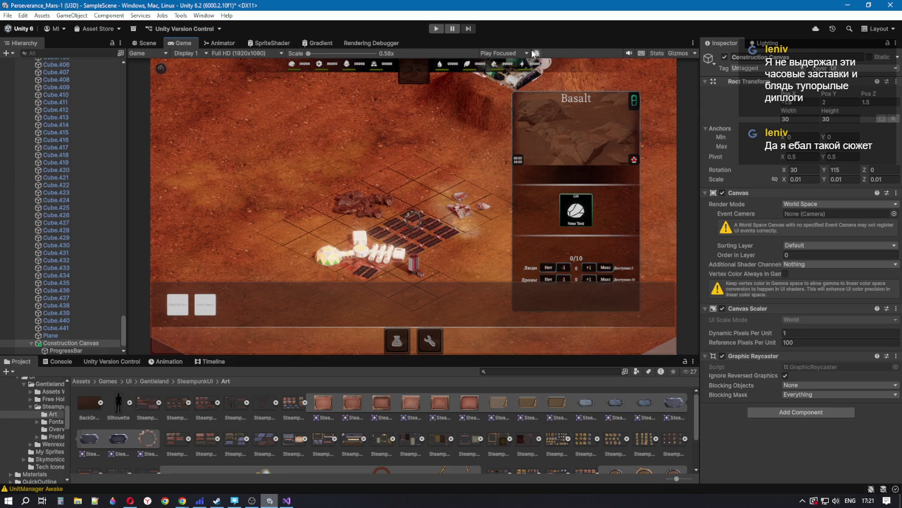
pyautogui.click(437, 29)
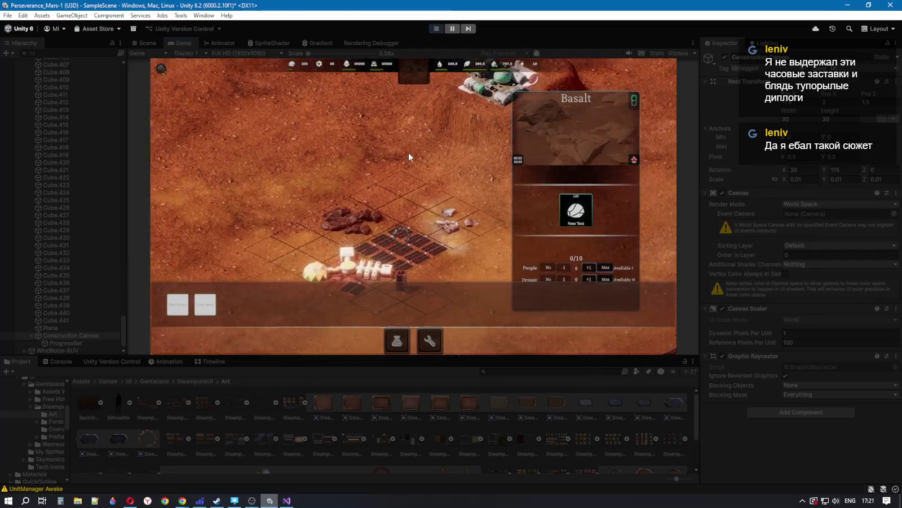
pyautogui.click(435, 30)
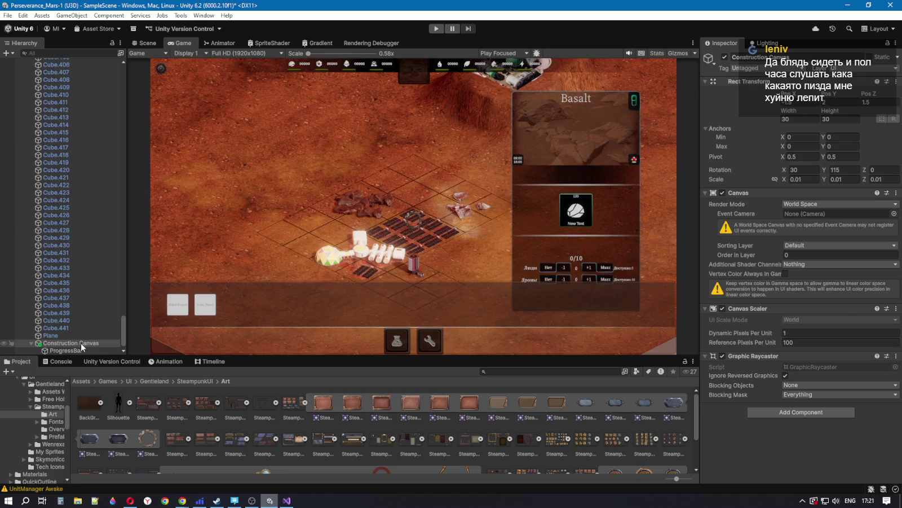
pyautogui.click(31, 343)
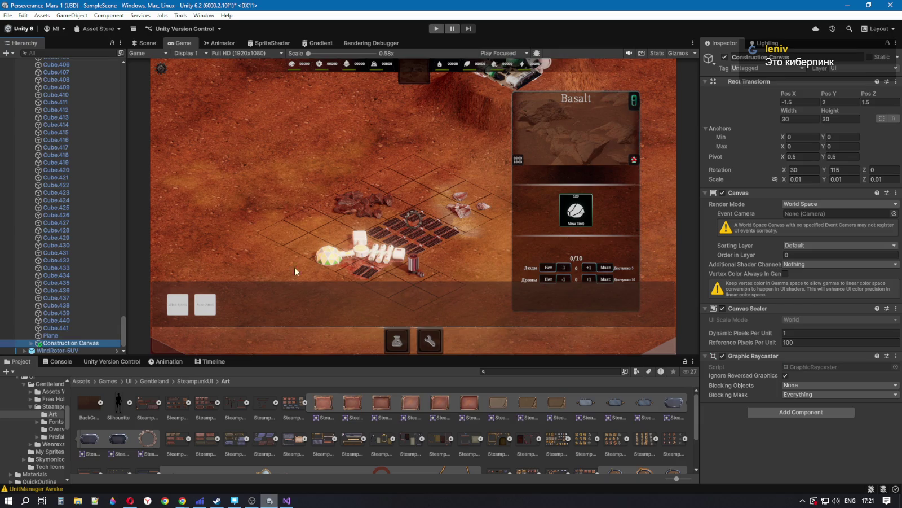
pyautogui.scroll(-1, 66, 344)
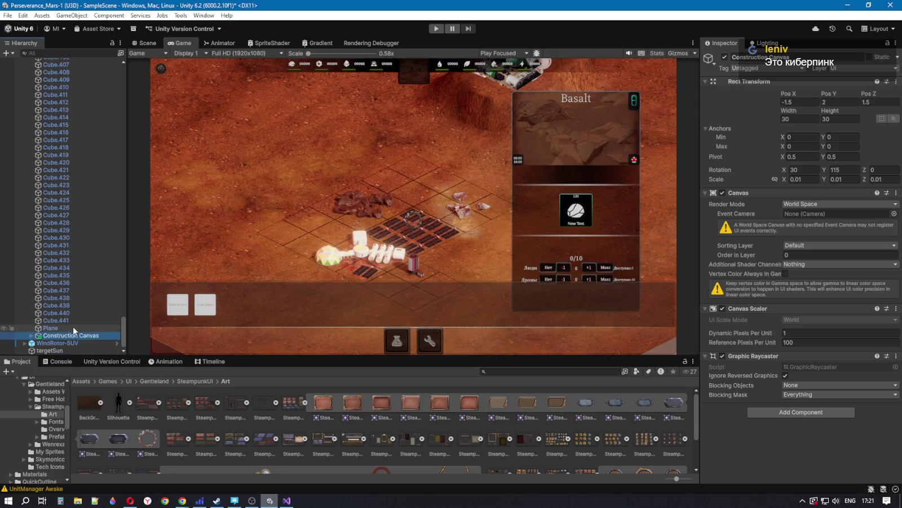
pyautogui.click(31, 335)
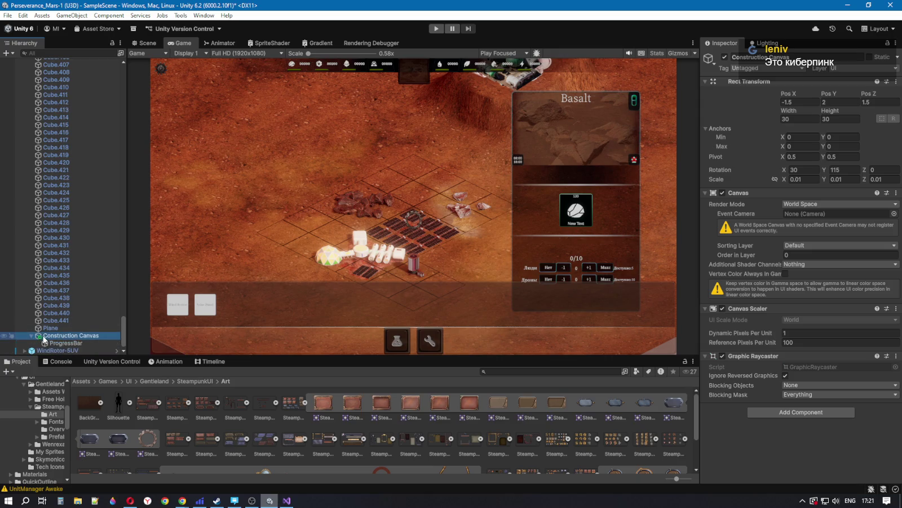
# Step: Try other ProgressBar width and height values, leaving both at 100
pyautogui.click(63, 343)
pyautogui.click(801, 119)
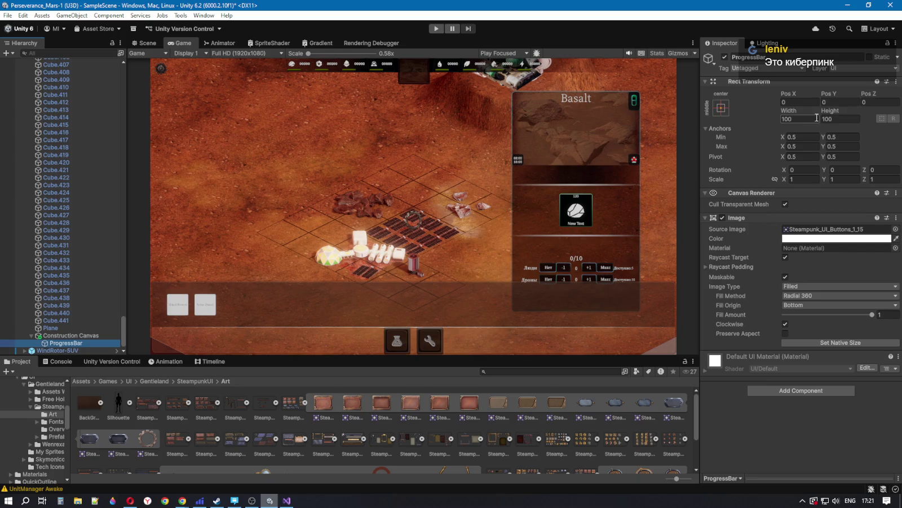
pyautogui.write('01')
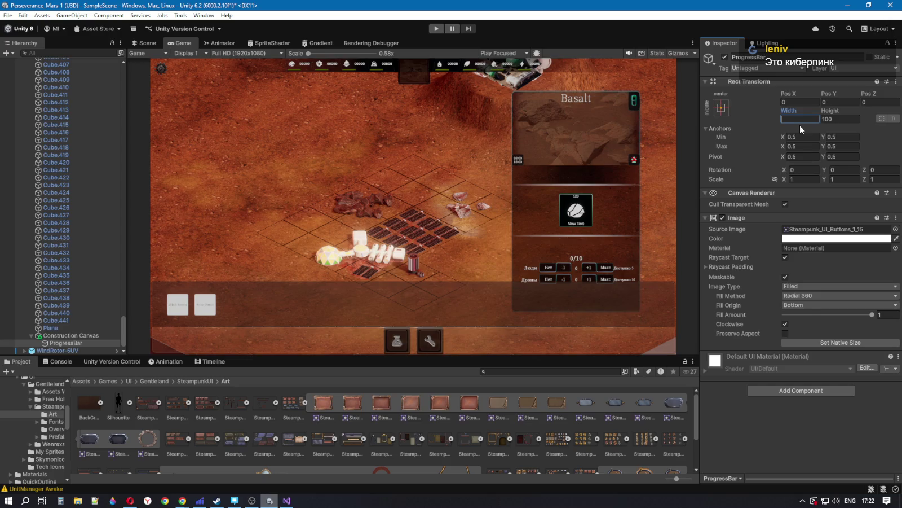
pyautogui.click(845, 119)
pyautogui.write('10')
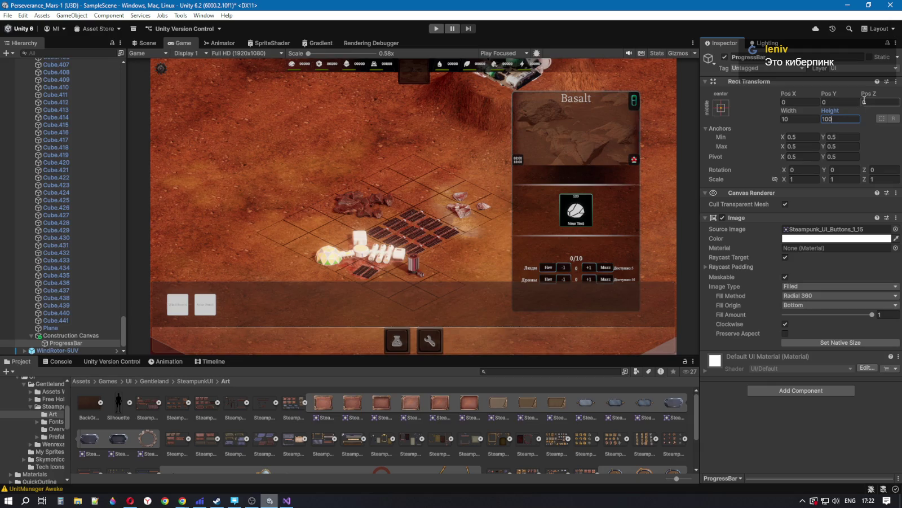
pyautogui.click(811, 121)
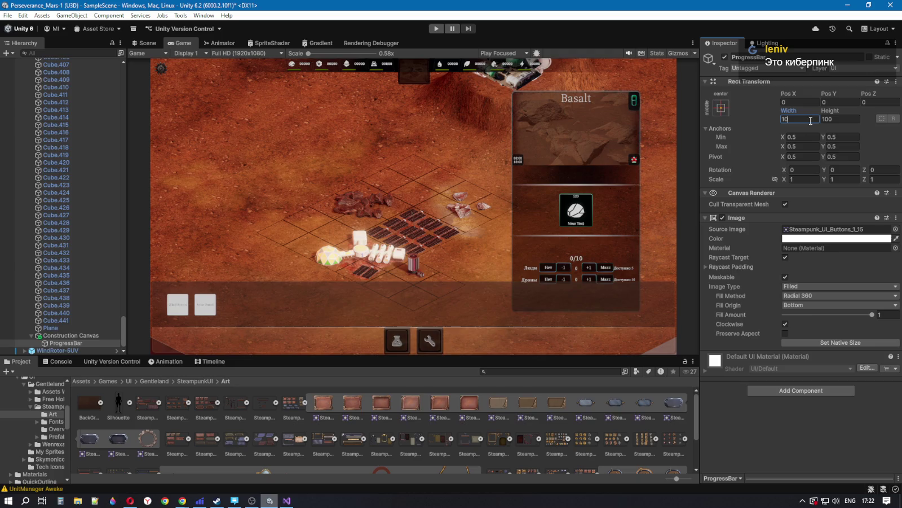
pyautogui.write('0')
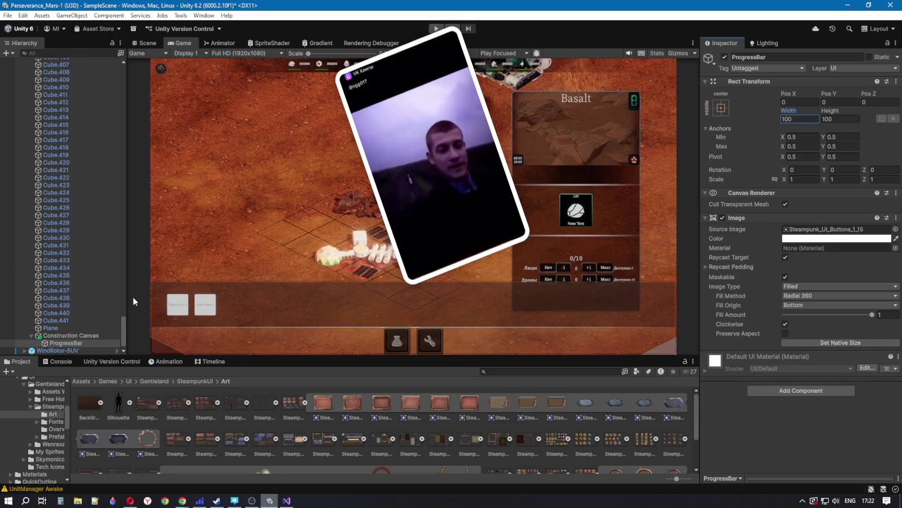
# Step: Lower the Construction Canvas Pos Y from 2 to 1.5
pyautogui.click(86, 335)
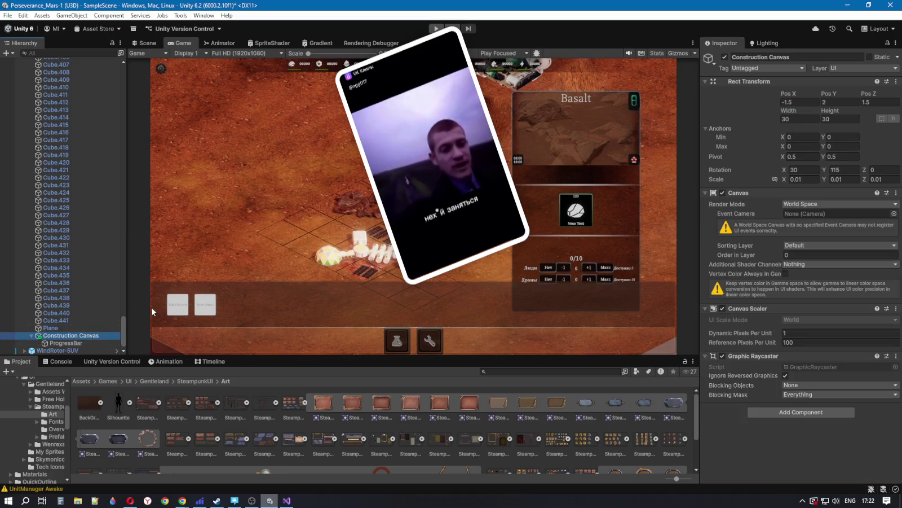
pyautogui.click(840, 102)
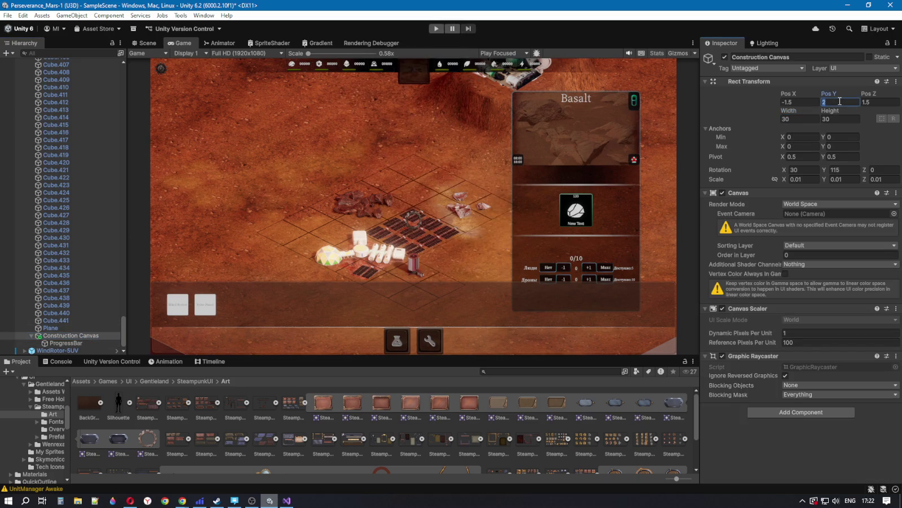
pyautogui.write('1.5')
pyautogui.click(436, 29)
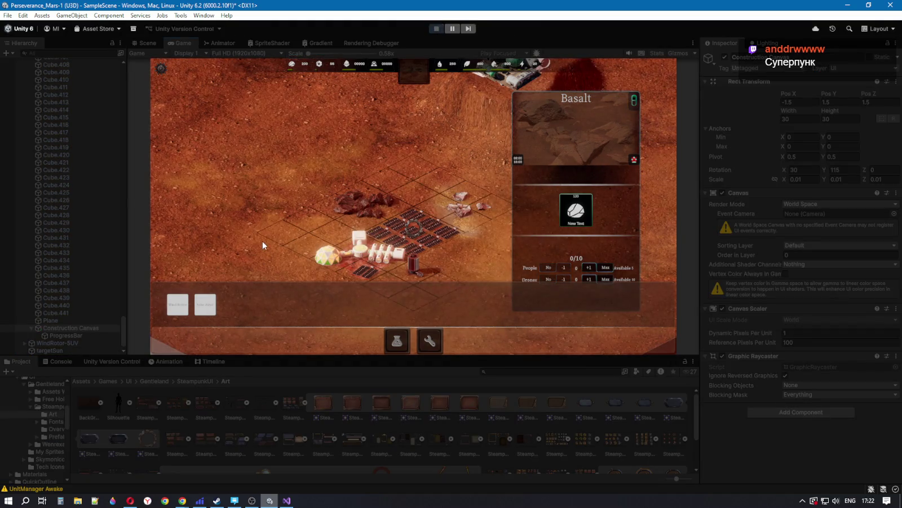
pyautogui.click(206, 304)
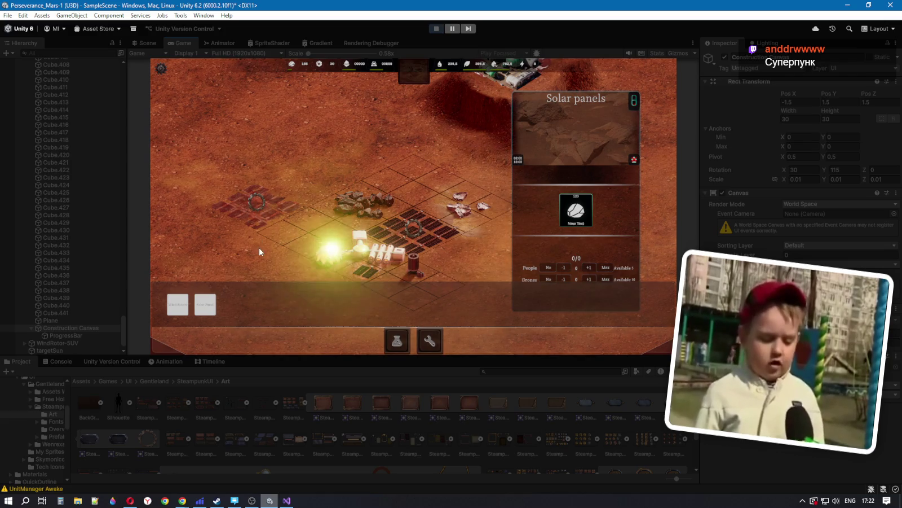
pyautogui.click(259, 198)
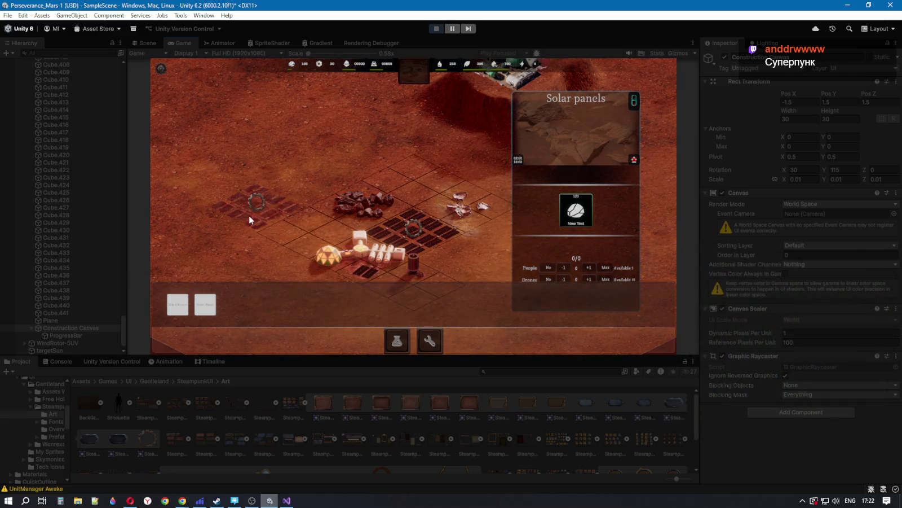
pyautogui.click(432, 29)
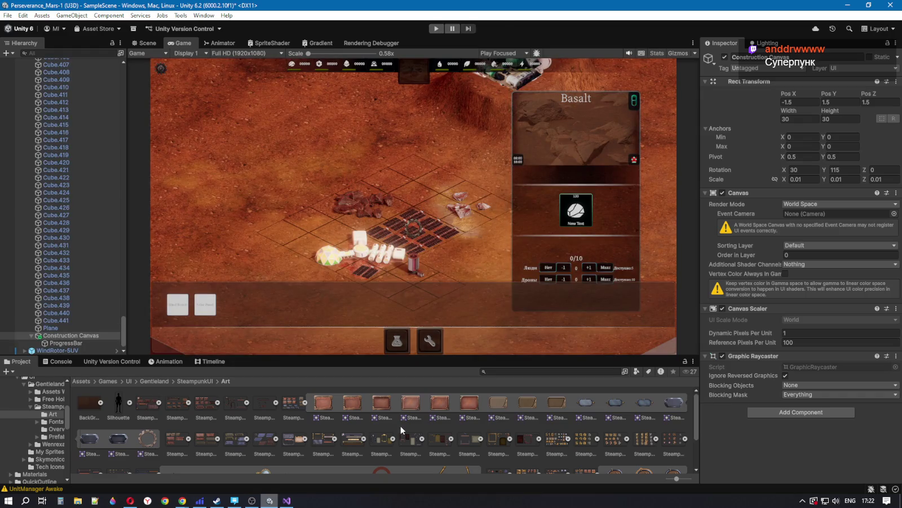
pyautogui.scroll(-2, 398, 429)
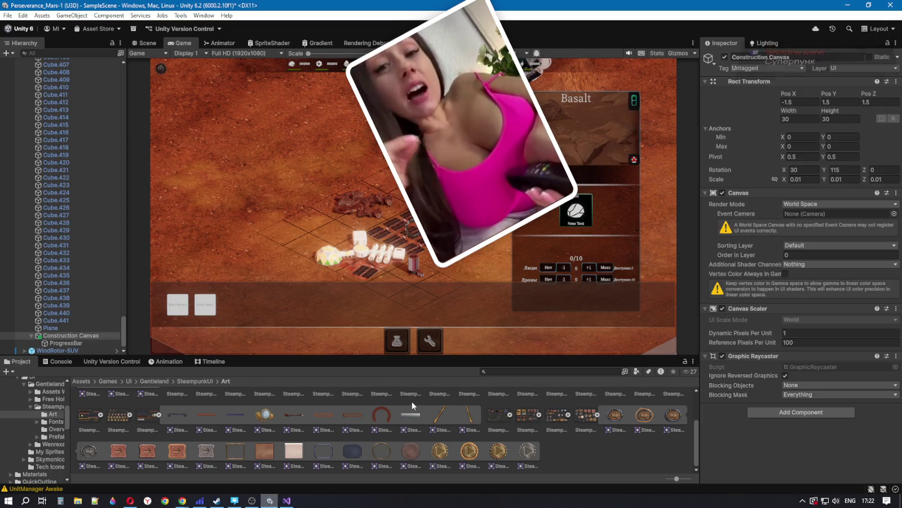
pyautogui.scroll(2, 412, 405)
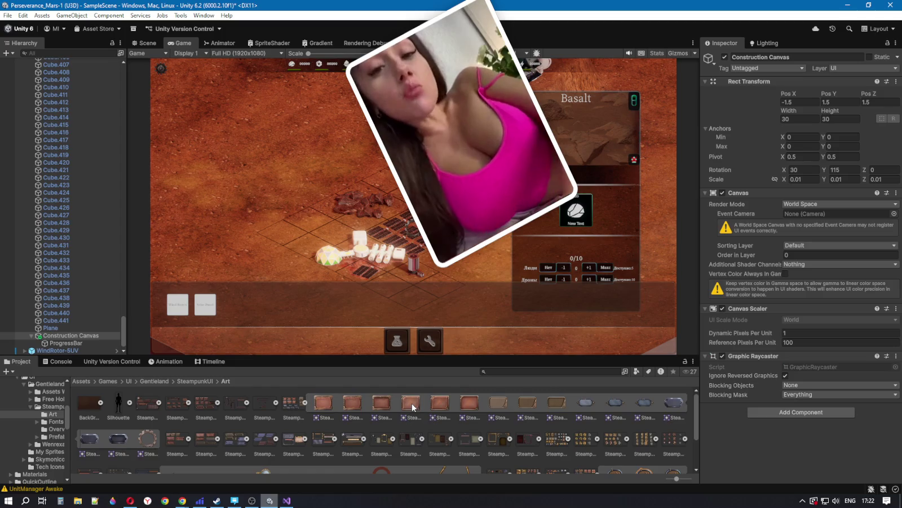
pyautogui.scroll(-2, 412, 406)
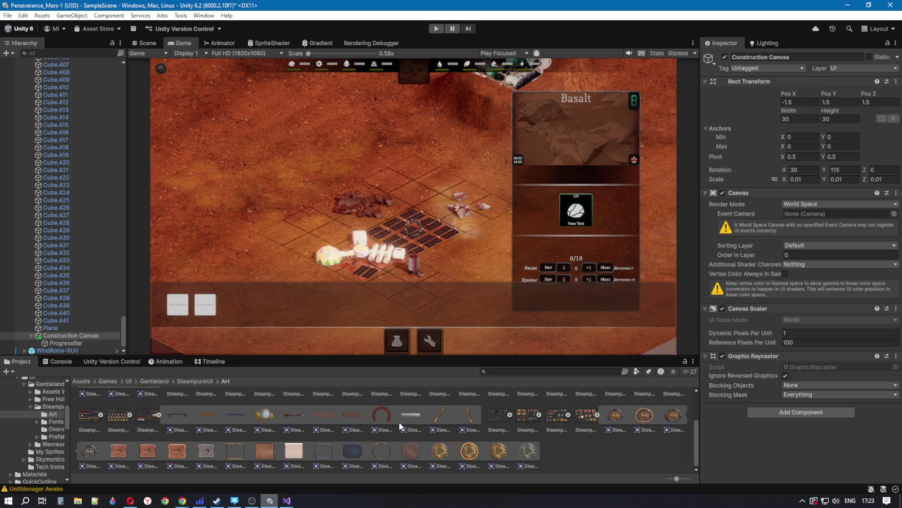
pyautogui.hotkey('alt', 'Tab')
pyautogui.click(374, 337)
pyautogui.click(352, 293)
pyautogui.click(362, 285)
pyautogui.click(848, 7)
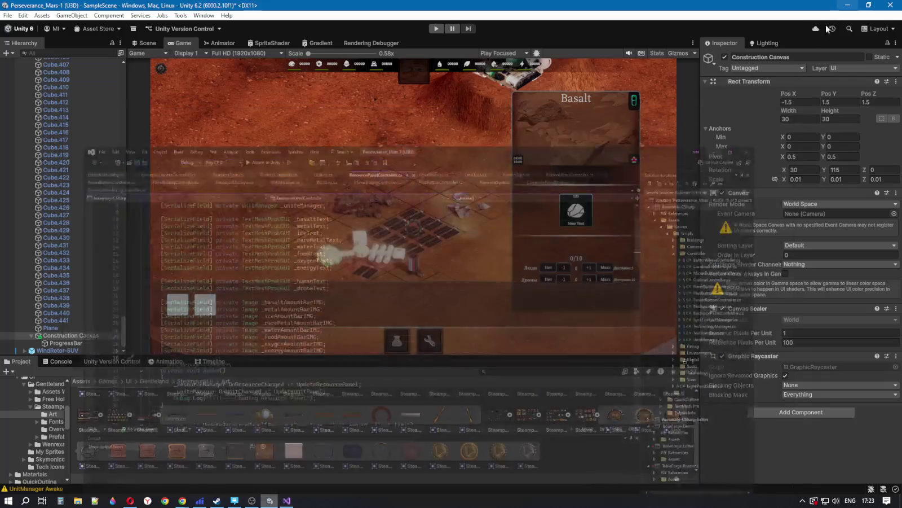
# Step: Drop the YouTube music video to 144p quality and return to Visual Studio
pyautogui.click(130, 500)
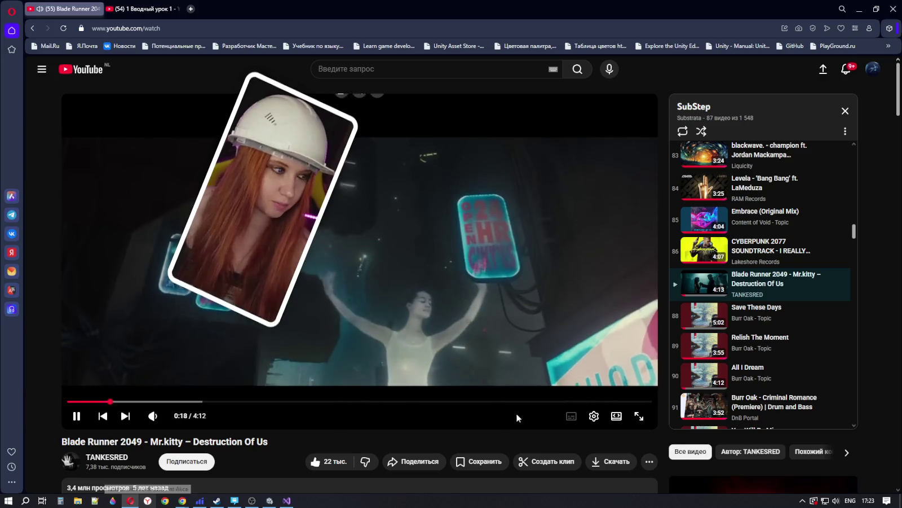
pyautogui.click(594, 416)
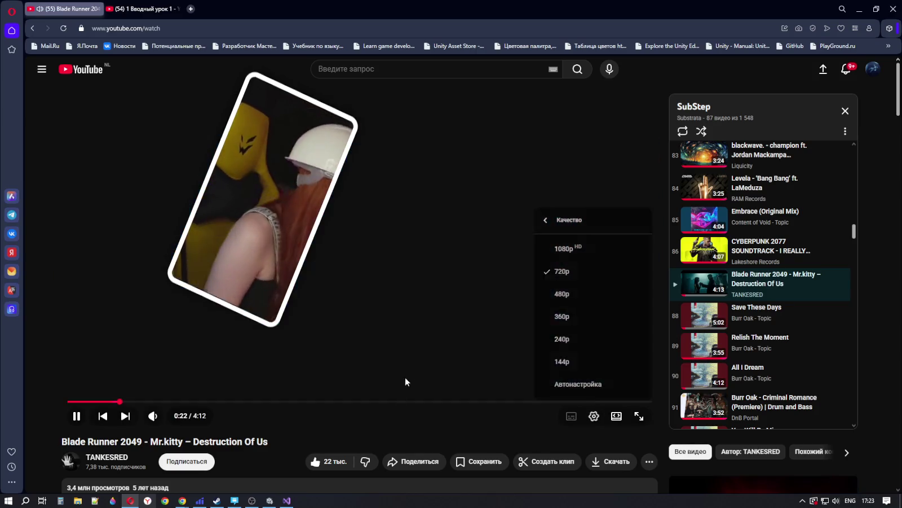
pyautogui.click(405, 377)
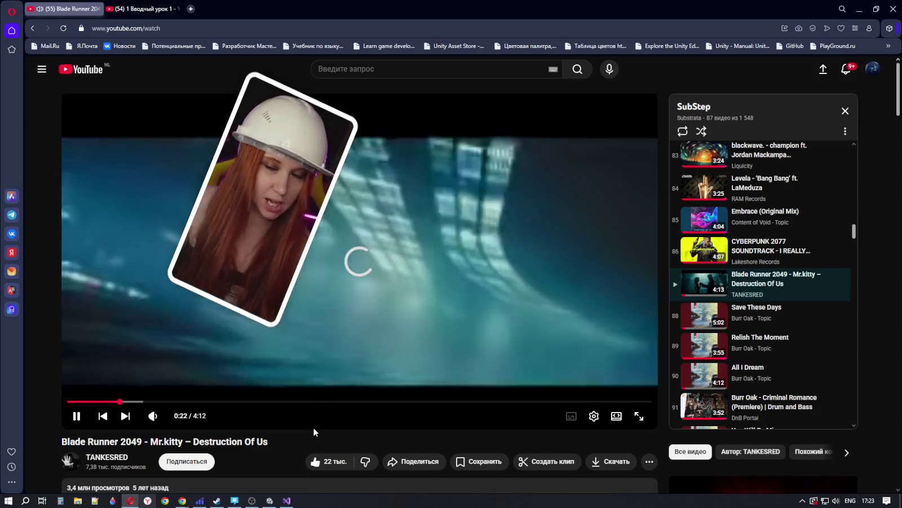
pyautogui.click(286, 500)
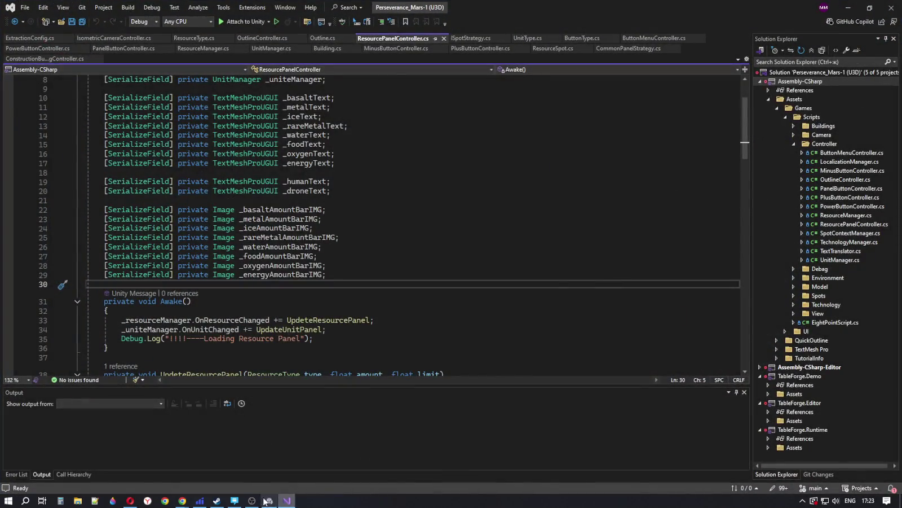
# Step: Back in Unity, enlarge the Game view, orbit to the gear ring, and select ProgressBar
pyautogui.click(269, 500)
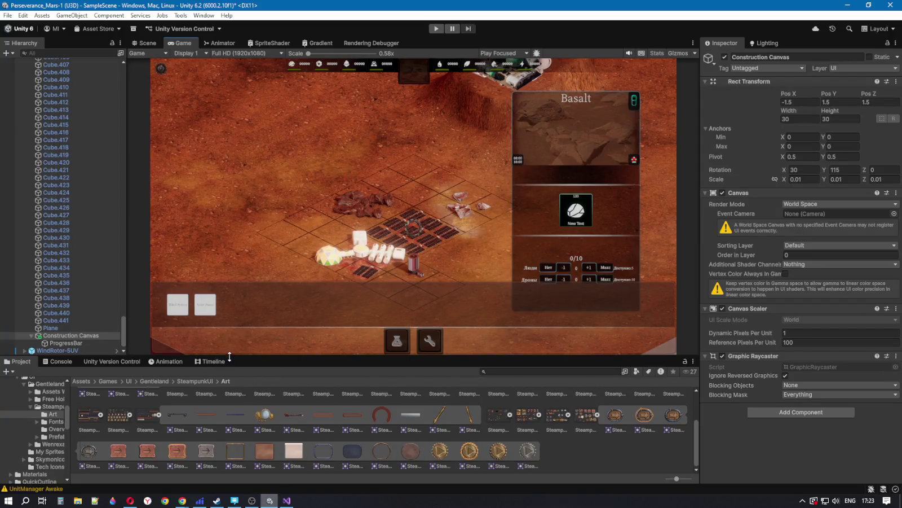
pyautogui.moveTo(230, 357); pyautogui.dragTo(231, 386)
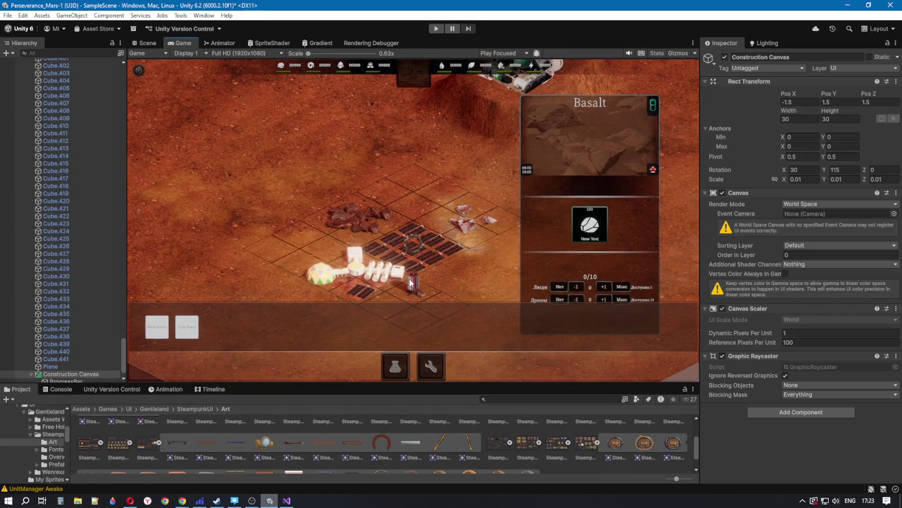
pyautogui.hotkey('ctrl', '1')
pyautogui.moveTo(382, 250)
pyautogui.mouseDown()
pyautogui.moveTo(338, 243)
pyautogui.moveTo(389, 218)
pyautogui.moveTo(376, 210)
pyautogui.moveTo(366, 214)
pyautogui.moveTo(540, 261)
pyautogui.mouseUp()
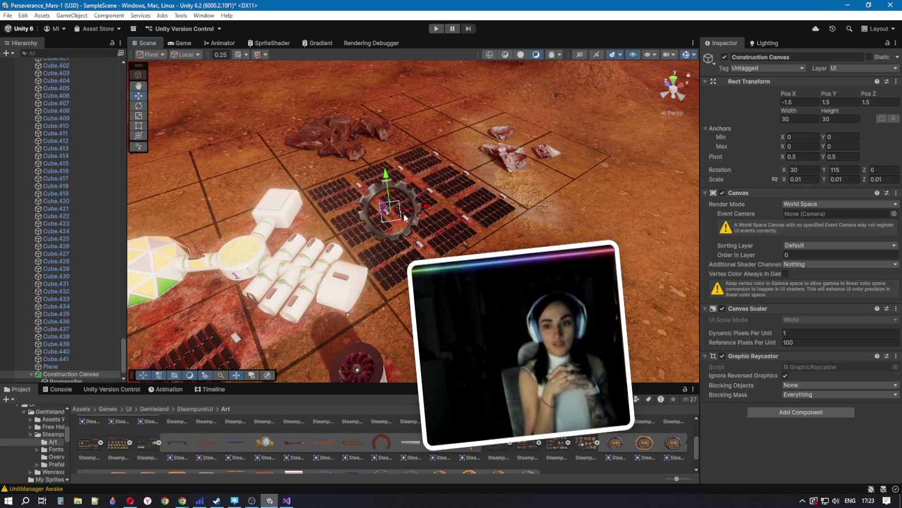
pyautogui.scroll(-2, 78, 354)
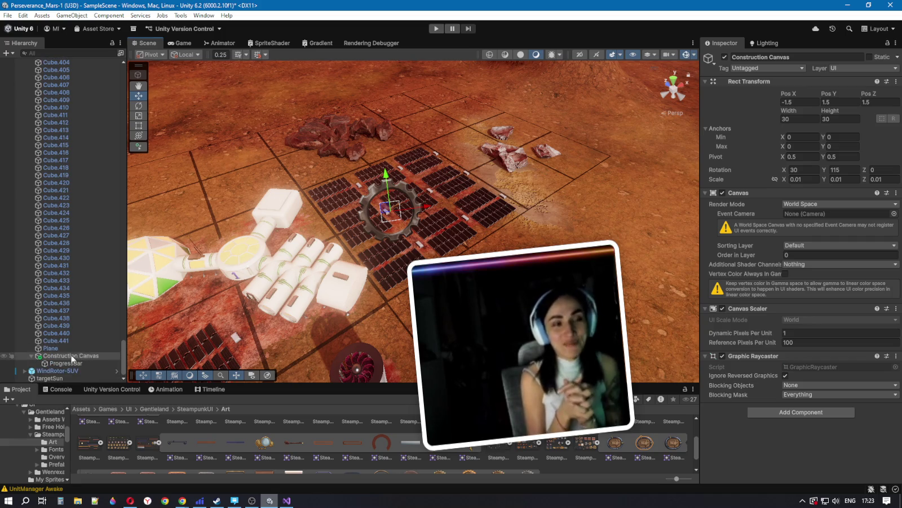
pyautogui.click(71, 362)
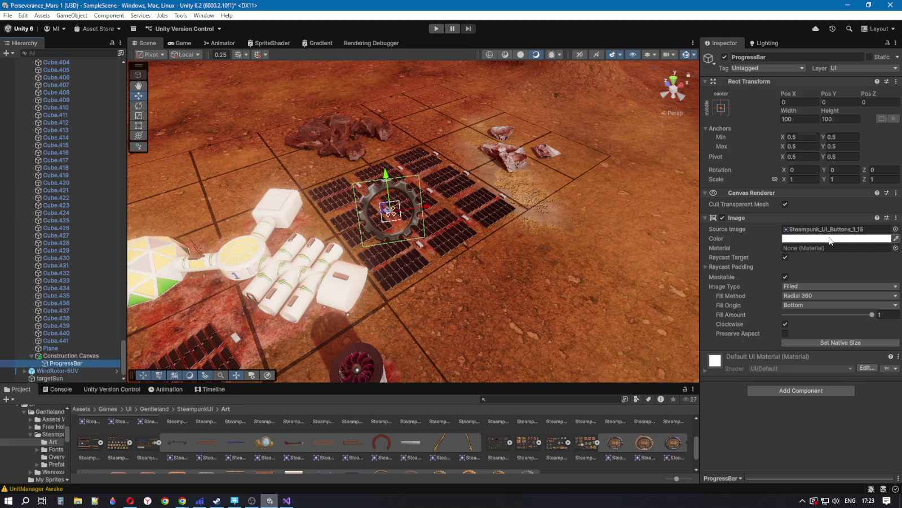
# Step: Drag ProgressBar's Fill Amount slider to preview partial fills, ending at full fill of 1
pyautogui.moveTo(869, 314)
pyautogui.mouseDown()
pyautogui.moveTo(722, 314)
pyautogui.moveTo(877, 315)
pyautogui.mouseUp()
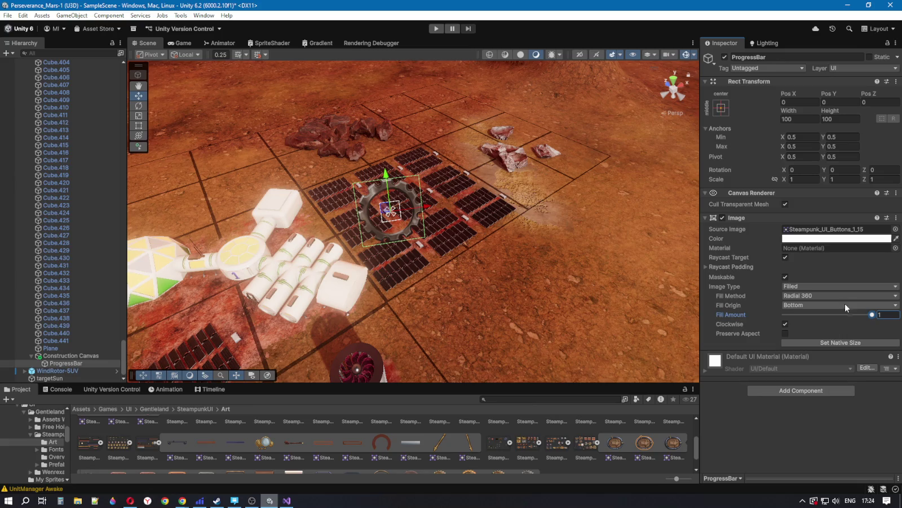
pyautogui.moveTo(874, 316)
pyautogui.mouseDown()
pyautogui.moveTo(787, 336)
pyautogui.moveTo(875, 322)
pyautogui.mouseUp()
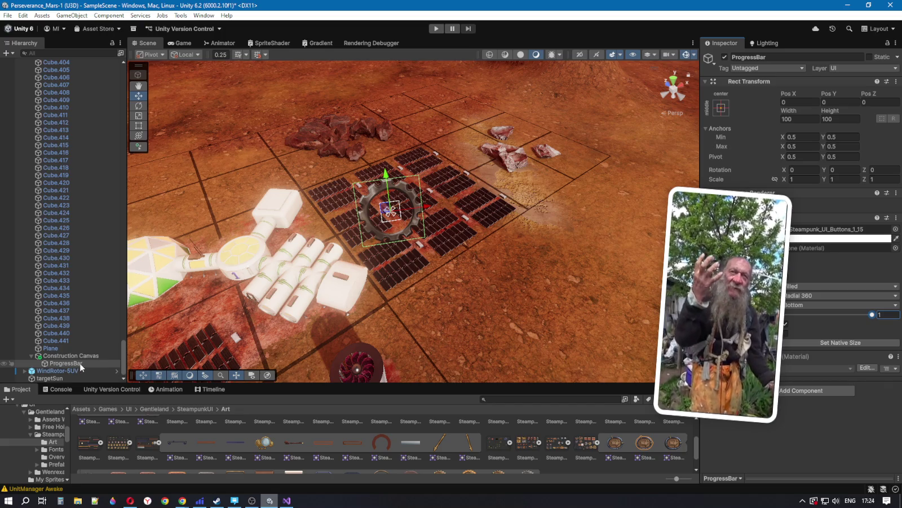
pyautogui.click(89, 365)
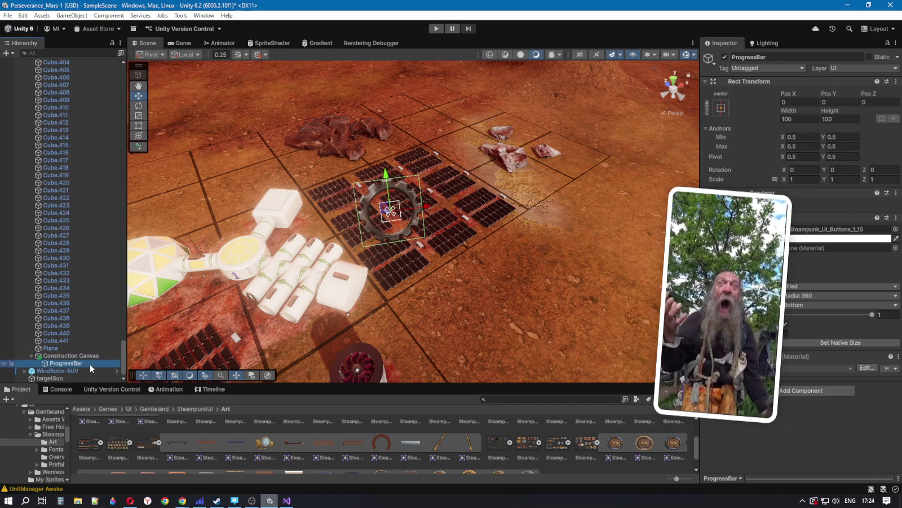
# Step: Duplicate ProgressBar, tint the copy translucent grey, and lower the original's Fill Amount to 0.251
pyautogui.hotkey('ctrl', 'd')
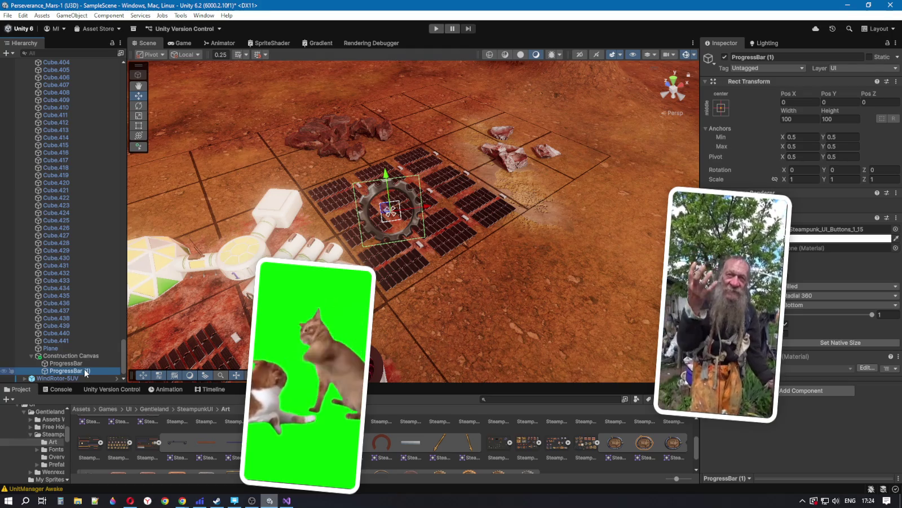
pyautogui.click(799, 238)
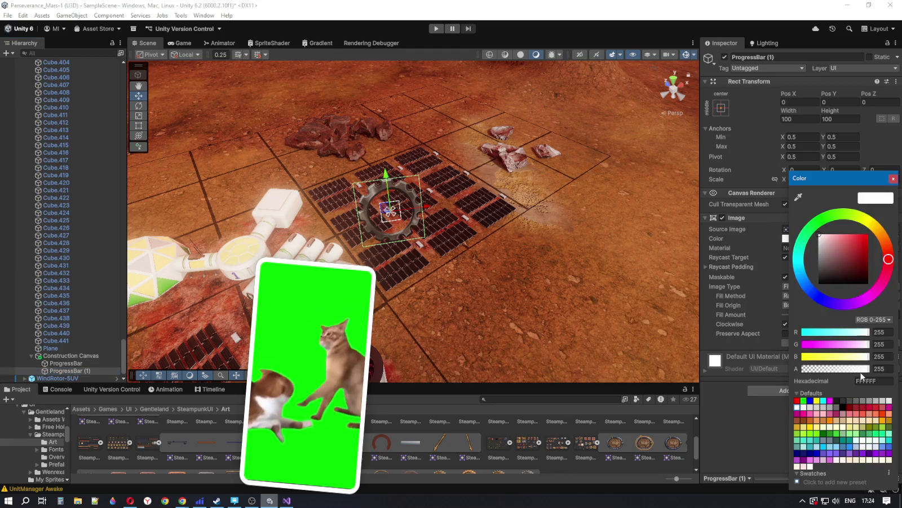
pyautogui.moveTo(862, 369); pyautogui.dragTo(833, 369)
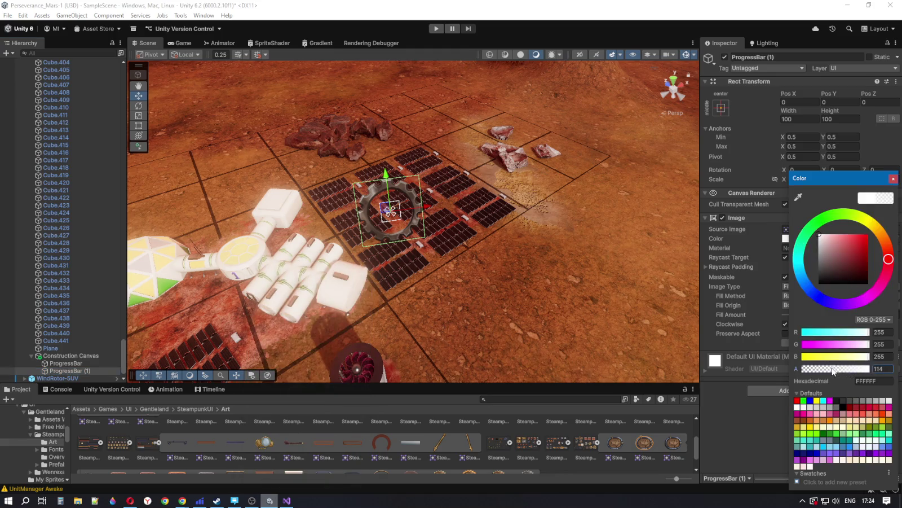
pyautogui.moveTo(835, 259); pyautogui.dragTo(816, 258)
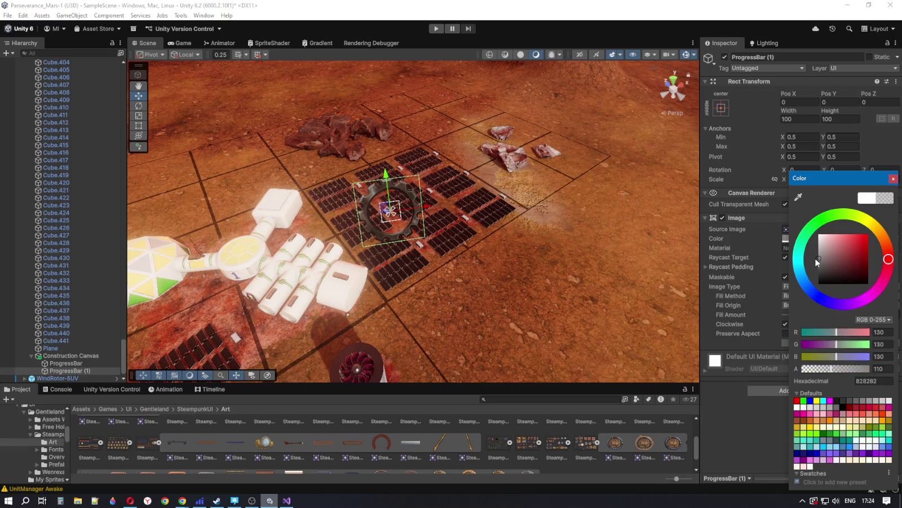
pyautogui.click(74, 364)
pyautogui.moveTo(873, 316)
pyautogui.mouseDown()
pyautogui.moveTo(790, 320)
pyautogui.moveTo(807, 318)
pyautogui.mouseUp()
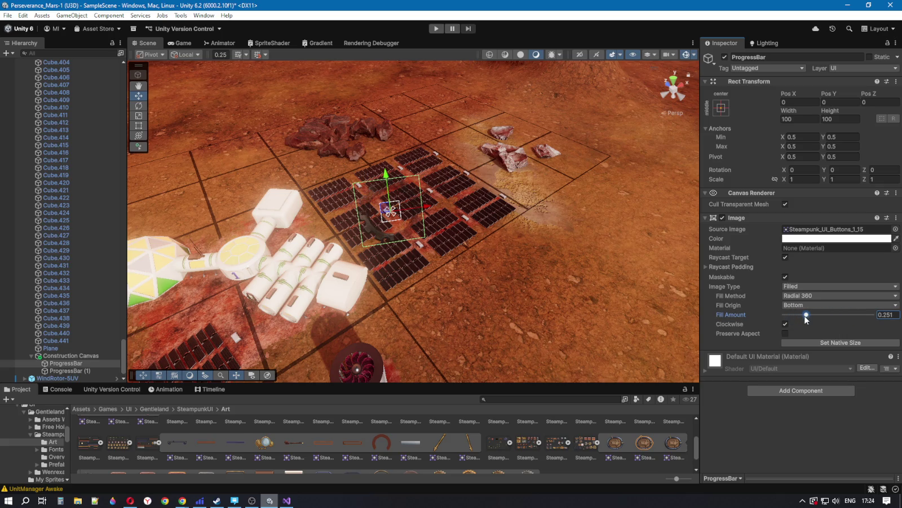
# Step: Make ProgressBar (1) a less transparent white and darken the original ProgressBar ring
pyautogui.click(81, 370)
pyautogui.click(829, 239)
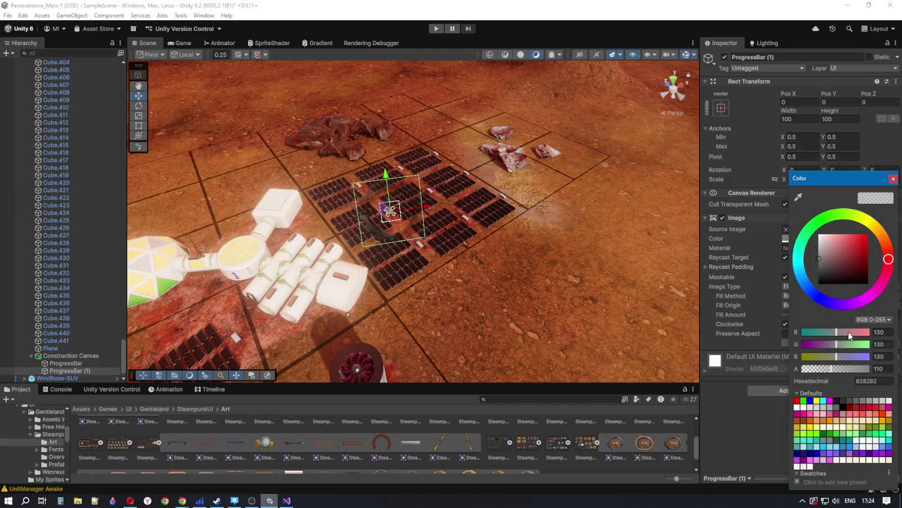
pyautogui.moveTo(836, 370)
pyautogui.mouseDown()
pyautogui.moveTo(863, 367)
pyautogui.moveTo(839, 367)
pyautogui.moveTo(846, 364)
pyautogui.mouseUp()
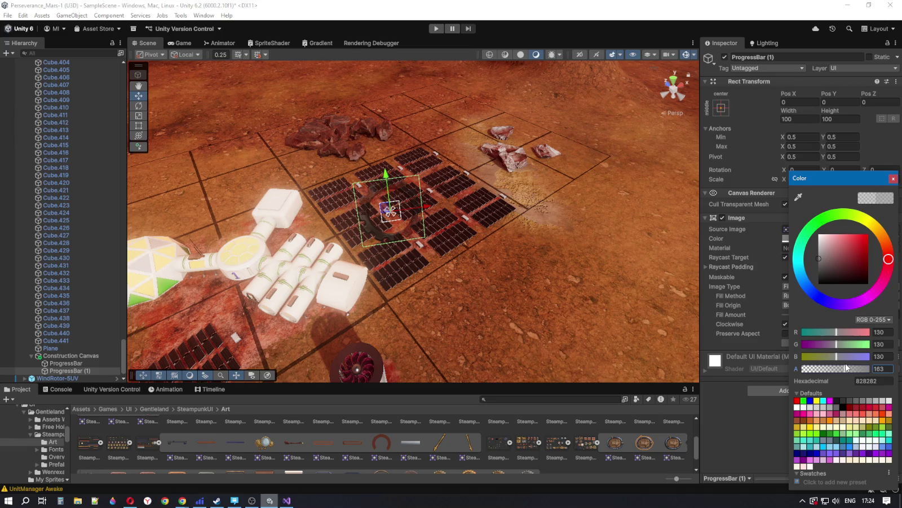
pyautogui.moveTo(821, 260)
pyautogui.mouseDown()
pyautogui.moveTo(815, 236)
pyautogui.moveTo(855, 268)
pyautogui.moveTo(856, 237)
pyautogui.moveTo(874, 293)
pyautogui.moveTo(818, 300)
pyautogui.moveTo(790, 270)
pyautogui.moveTo(787, 233)
pyautogui.moveTo(783, 255)
pyautogui.mouseUp()
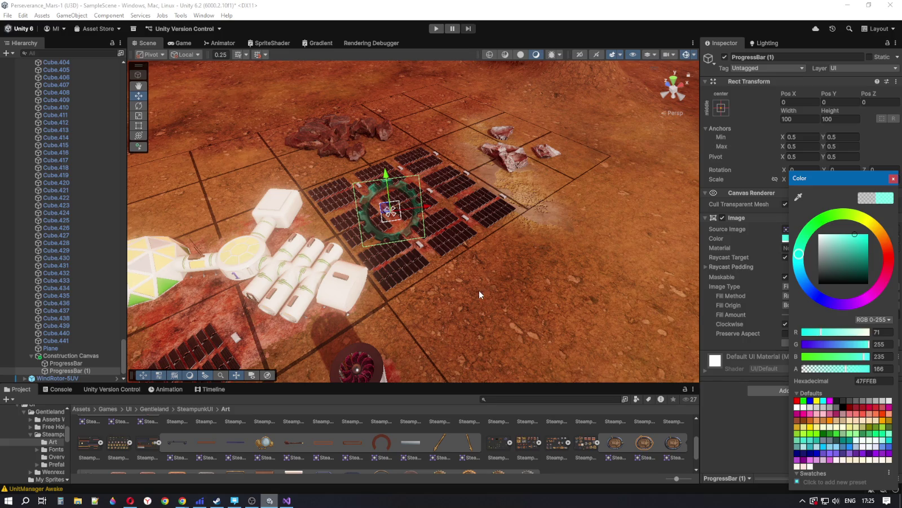
pyautogui.click(63, 363)
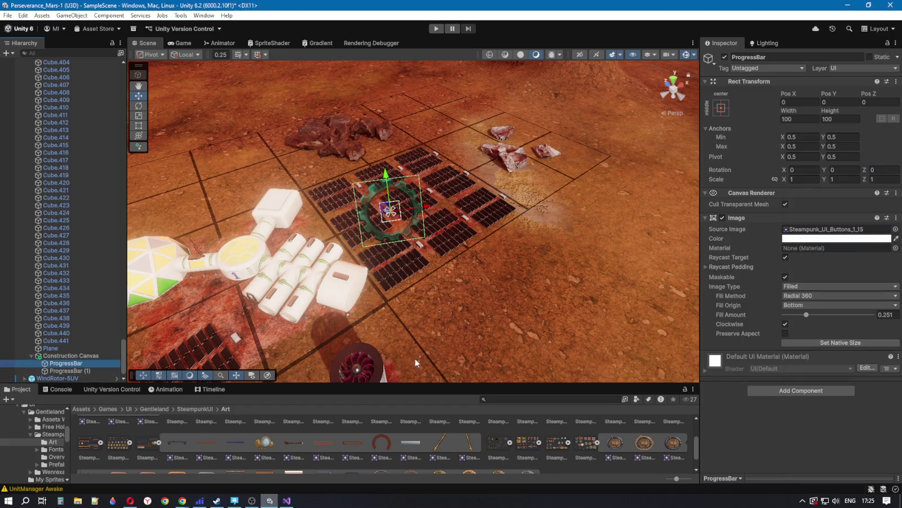
pyautogui.click(860, 243)
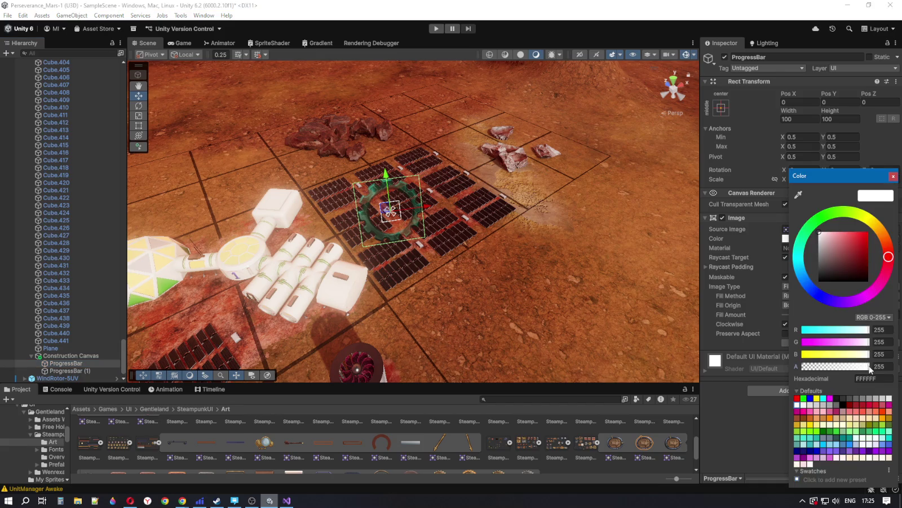
pyautogui.moveTo(820, 251)
pyautogui.mouseDown()
pyautogui.moveTo(814, 272)
pyautogui.moveTo(806, 255)
pyautogui.moveTo(801, 271)
pyautogui.moveTo(772, 266)
pyautogui.mouseUp()
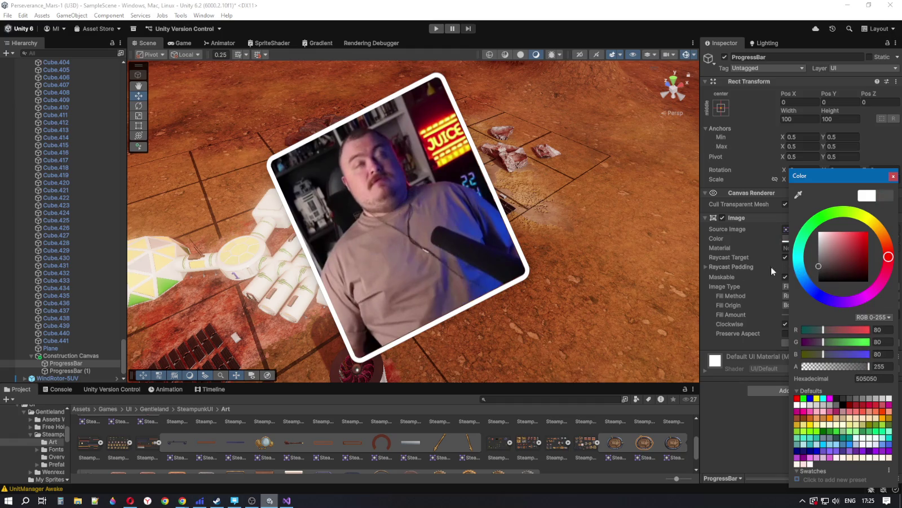
# Step: Move ProgressBar (1) behind the original ring and lighten the original toward white
pyautogui.moveTo(75, 371); pyautogui.dragTo(77, 363)
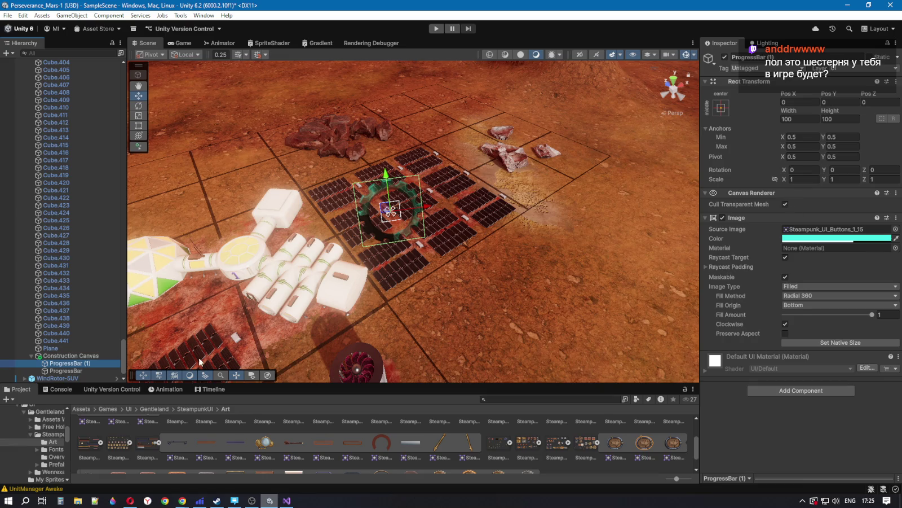
pyautogui.click(120, 370)
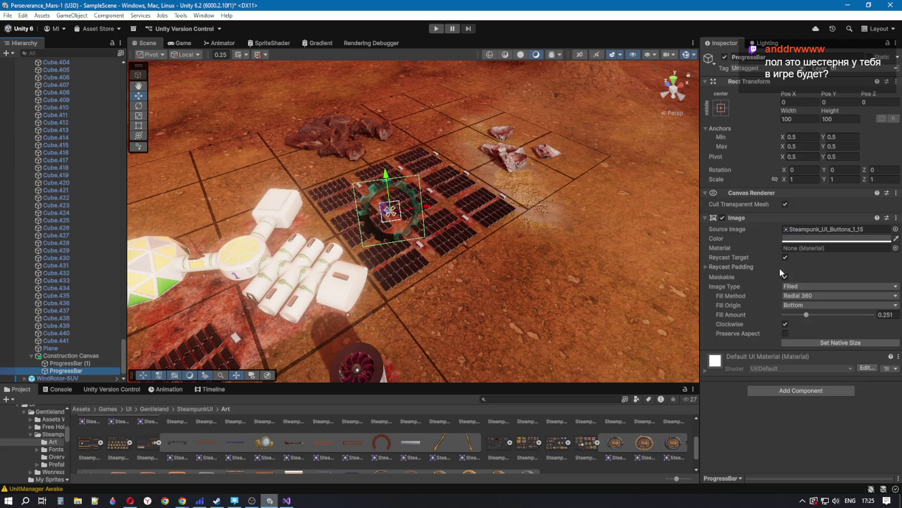
pyautogui.click(834, 238)
pyautogui.moveTo(806, 252); pyautogui.dragTo(801, 245)
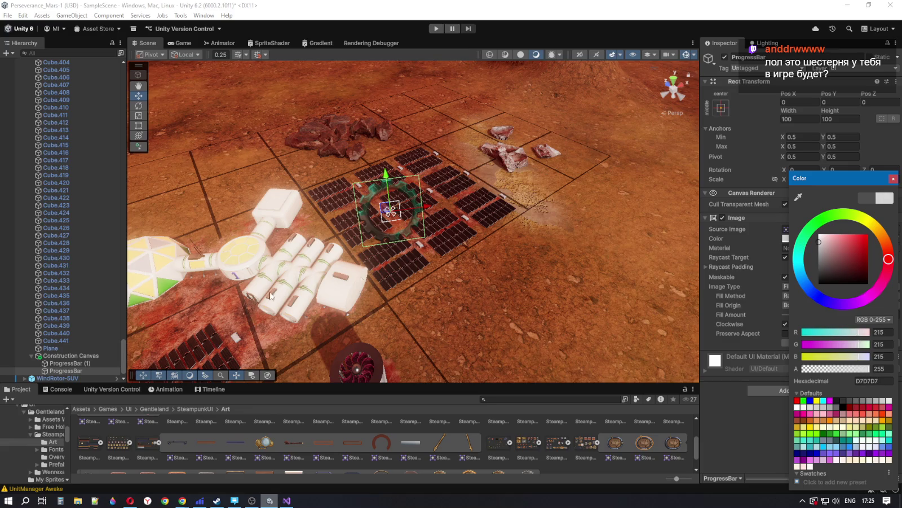
# Step: Tint ProgressBar (1) translucent teal (70B2AA, alpha 141) and keep the original ring pure white
pyautogui.click(78, 364)
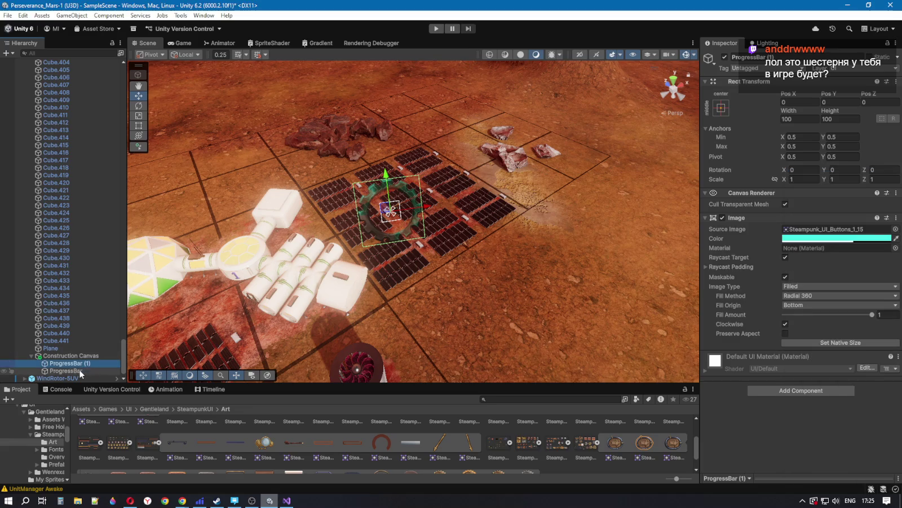
pyautogui.click(812, 239)
pyautogui.moveTo(857, 240)
pyautogui.mouseDown()
pyautogui.moveTo(839, 247)
pyautogui.moveTo(820, 240)
pyautogui.moveTo(839, 251)
pyautogui.mouseUp()
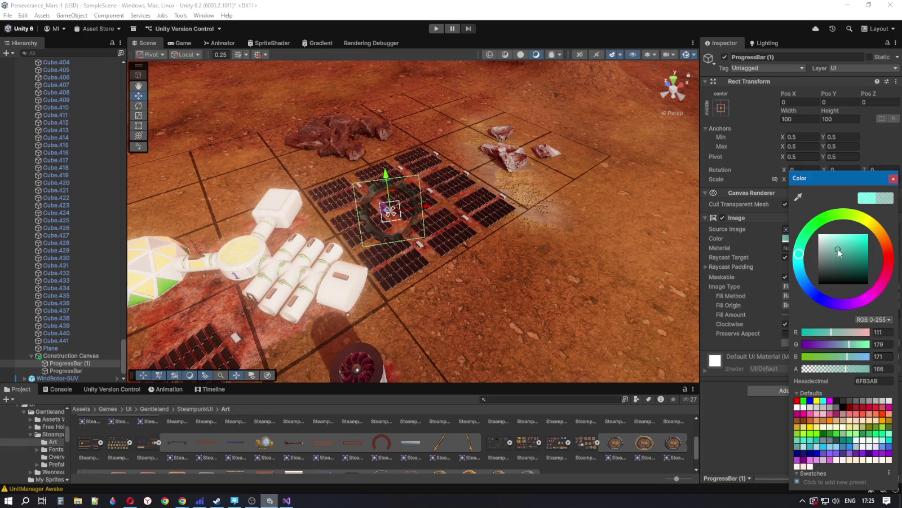
pyautogui.click(79, 371)
pyautogui.click(809, 238)
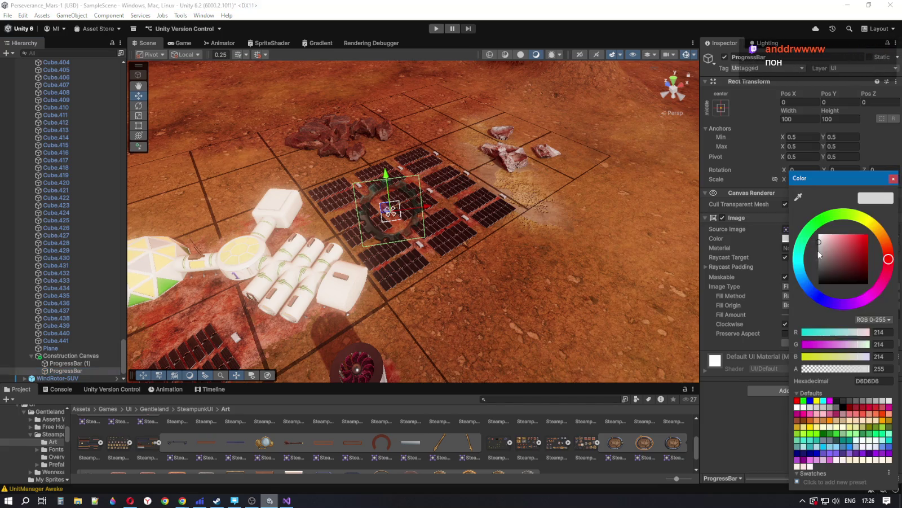
pyautogui.moveTo(826, 247)
pyautogui.mouseDown()
pyautogui.moveTo(834, 233)
pyautogui.moveTo(806, 230)
pyautogui.mouseUp()
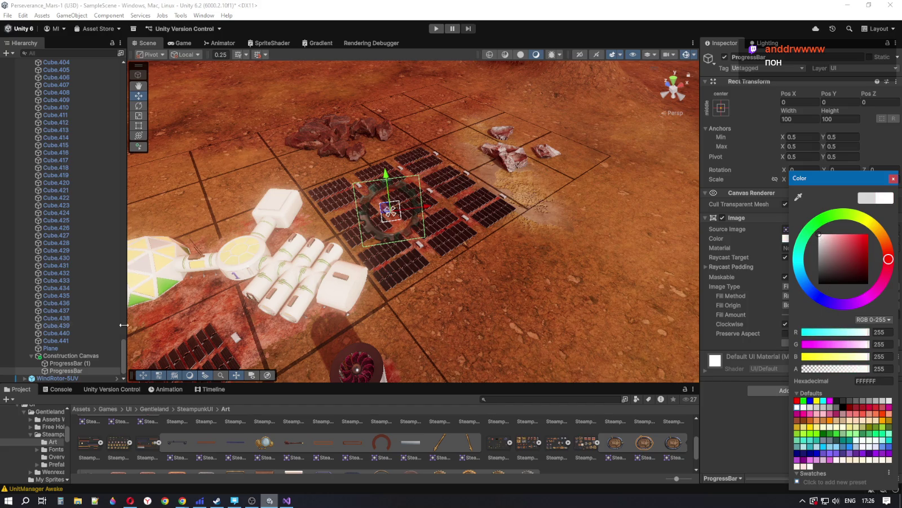
pyautogui.click(79, 361)
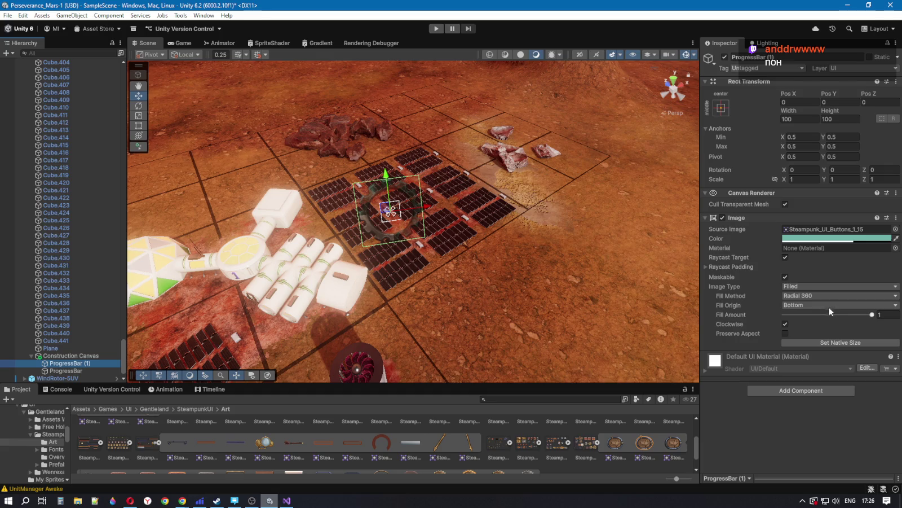
pyautogui.click(857, 239)
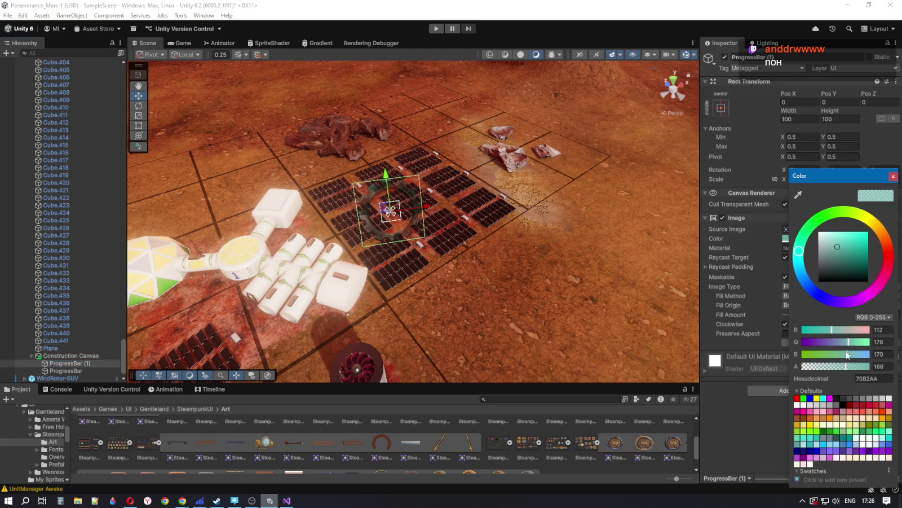
pyautogui.moveTo(848, 371)
pyautogui.mouseDown()
pyautogui.moveTo(860, 370)
pyautogui.moveTo(840, 367)
pyautogui.mouseUp()
pyautogui.click(182, 43)
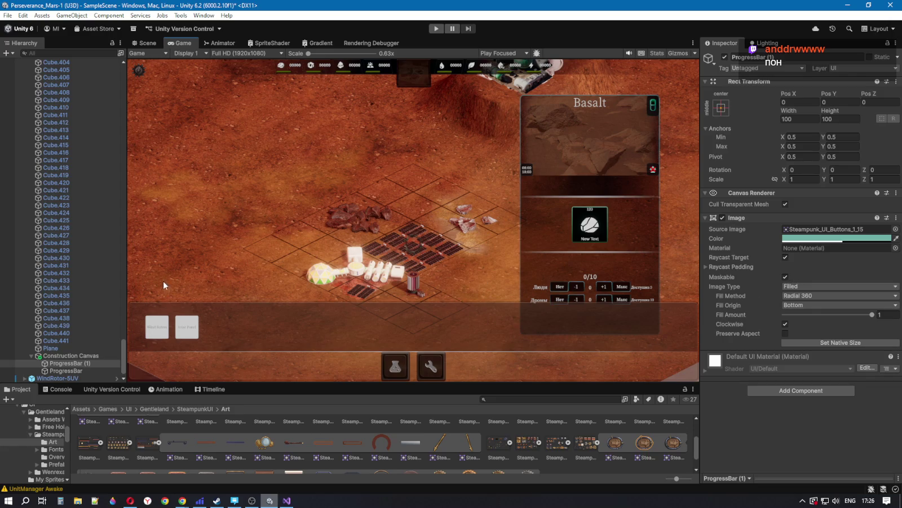
# Step: Make the teal backing fully opaque, then start the game and place a solar panel
pyautogui.click(839, 239)
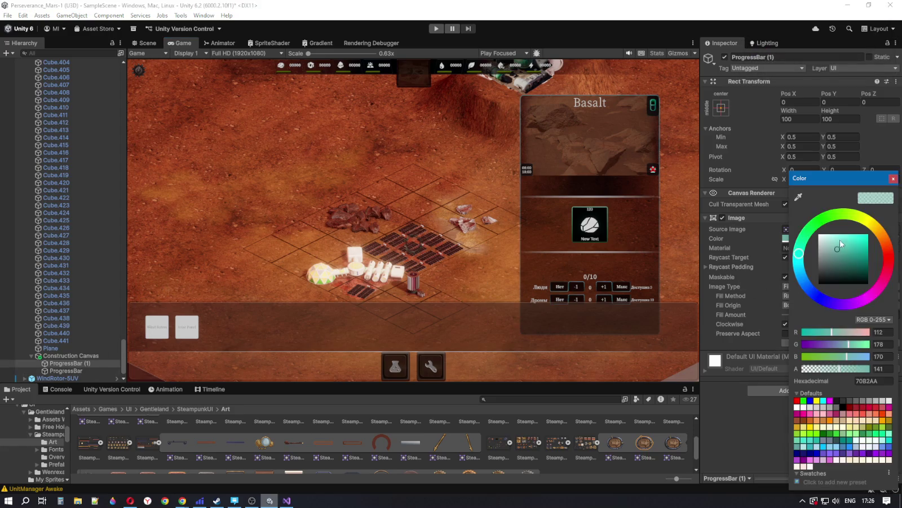
pyautogui.moveTo(842, 370)
pyautogui.mouseDown()
pyautogui.moveTo(868, 366)
pyautogui.moveTo(835, 370)
pyautogui.mouseUp()
pyautogui.click(436, 28)
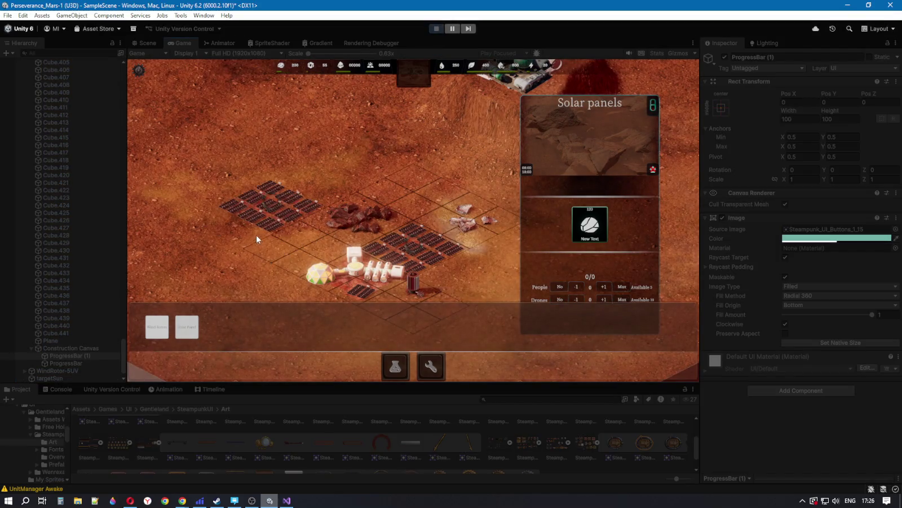
pyautogui.click(248, 251)
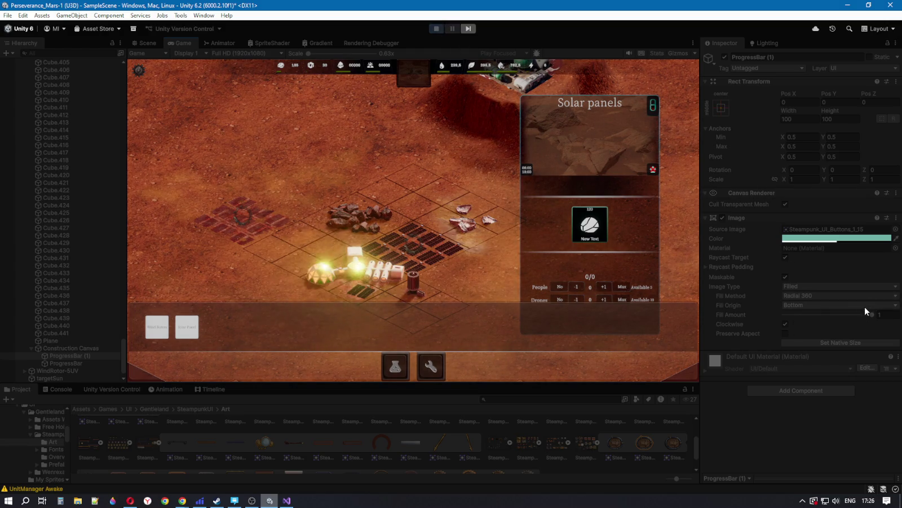
# Step: While playing, raise the ring's Fill Amount, check the Image Type fill options, and select the Construction Canvas
pyautogui.click(71, 357)
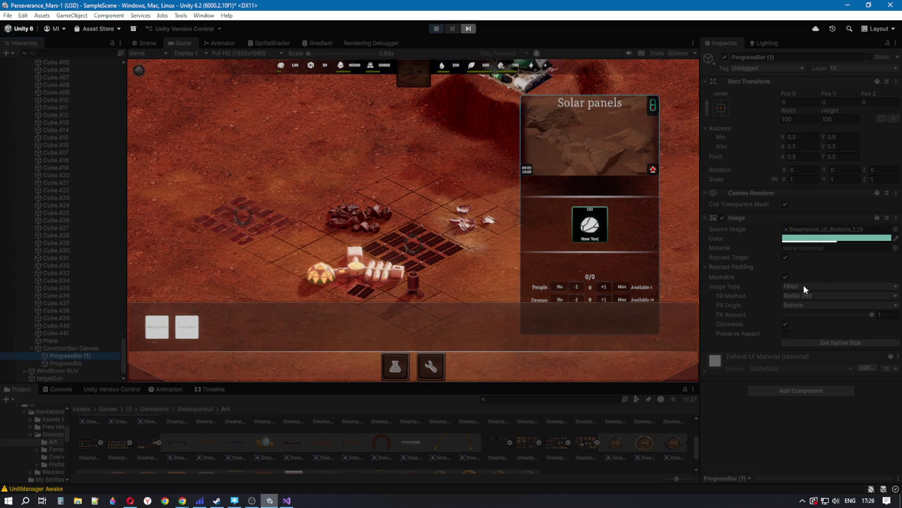
pyautogui.click(86, 363)
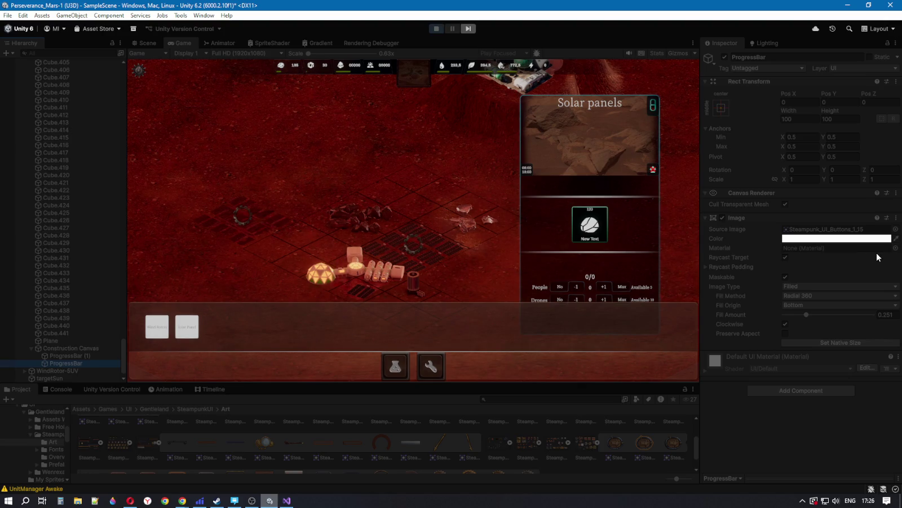
pyautogui.moveTo(807, 314)
pyautogui.mouseDown()
pyautogui.moveTo(870, 322)
pyautogui.moveTo(812, 331)
pyautogui.mouseUp()
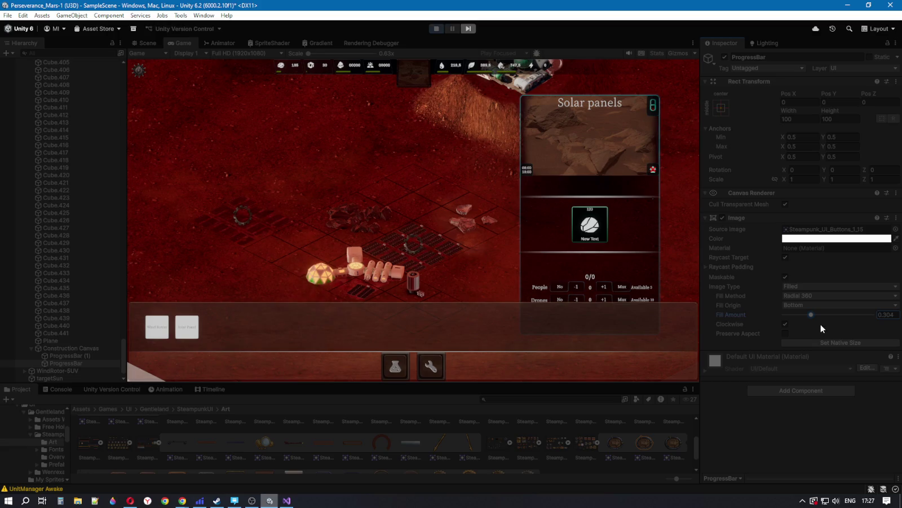
pyautogui.moveTo(813, 313)
pyautogui.mouseDown()
pyautogui.moveTo(883, 316)
pyautogui.moveTo(805, 334)
pyautogui.mouseUp()
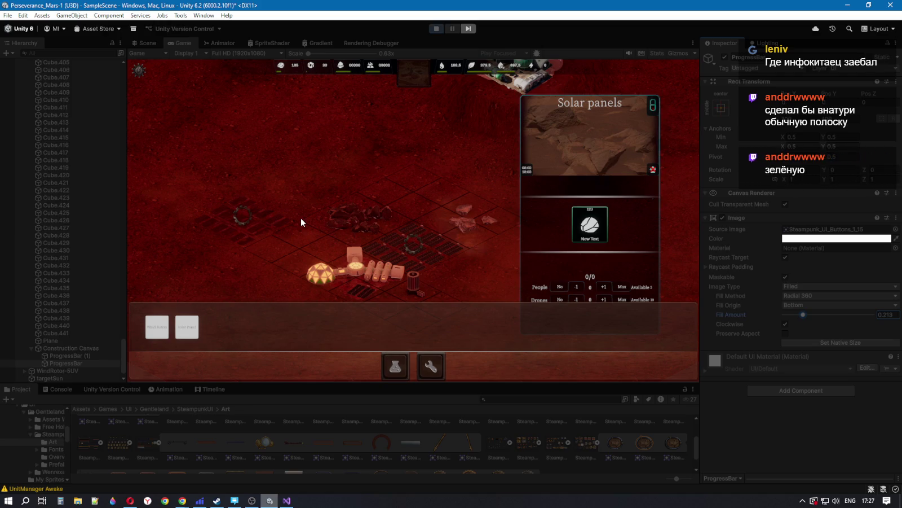
pyautogui.click(800, 286)
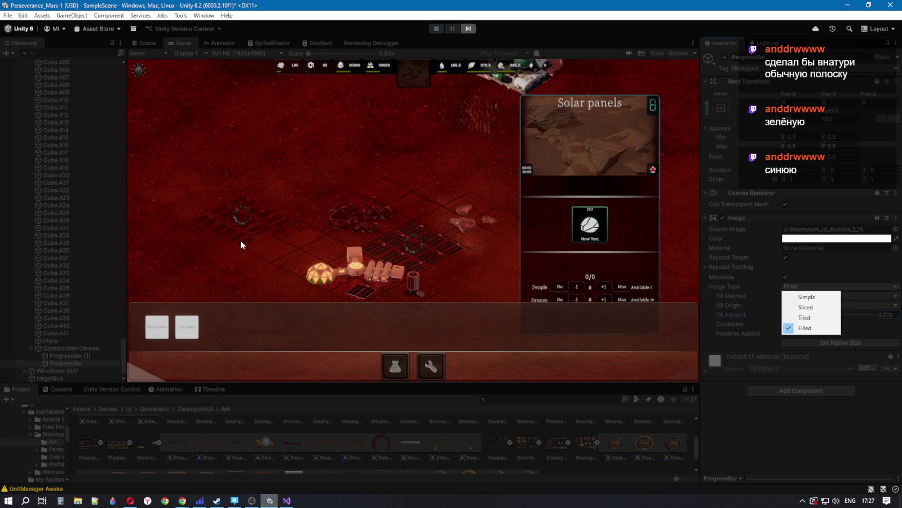
pyautogui.click(90, 348)
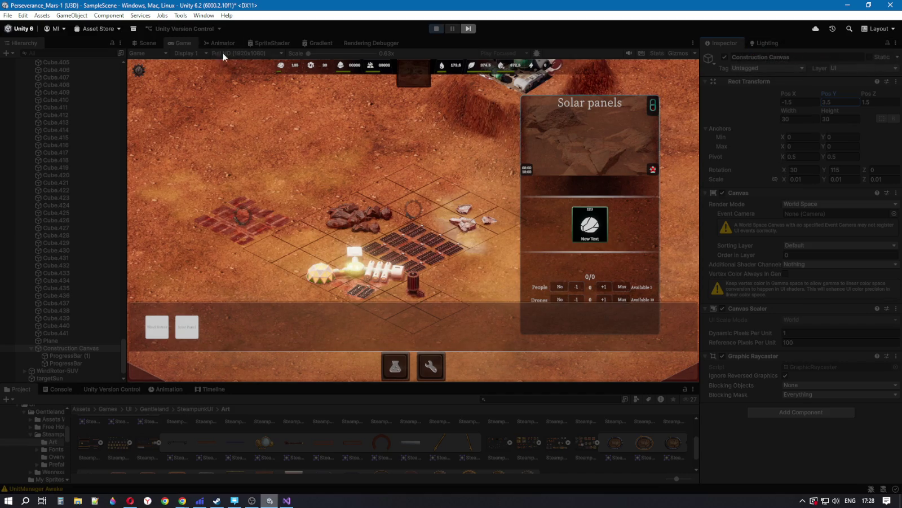
# Step: Set the Construction Canvas Pos Y to 3
pyautogui.click(436, 29)
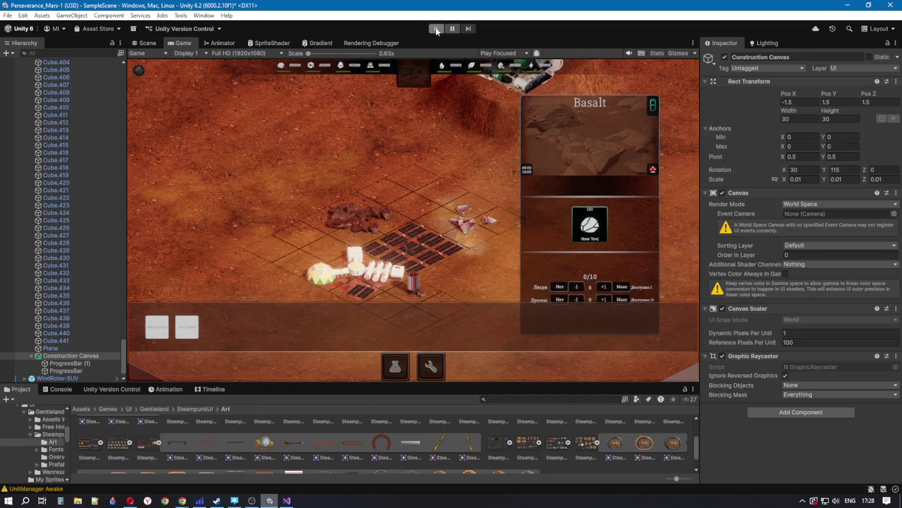
pyautogui.click(437, 29)
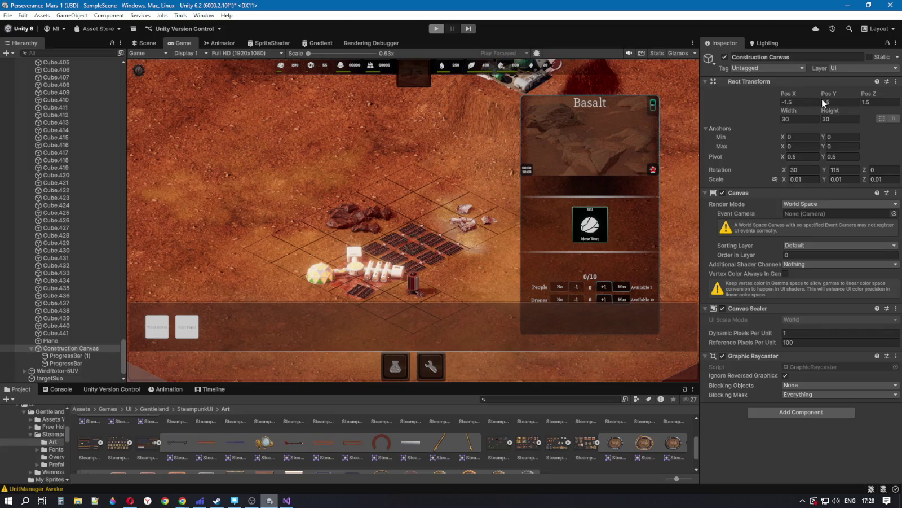
pyautogui.click(825, 102)
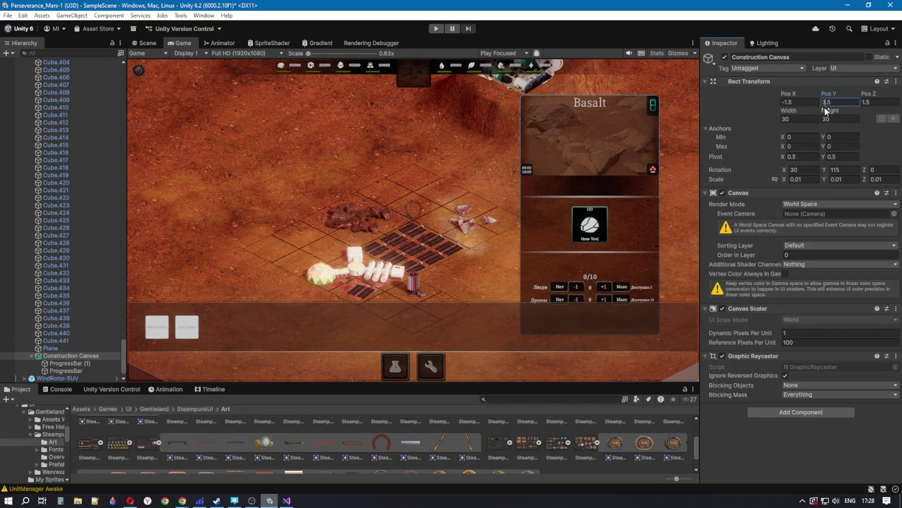
pyautogui.write('3.5')
pyautogui.press('BackSpace')
pyautogui.press('BackSpace')
# Step: Test the canvas height by placing solar panels in Play mode, then stop
pyautogui.click(436, 29)
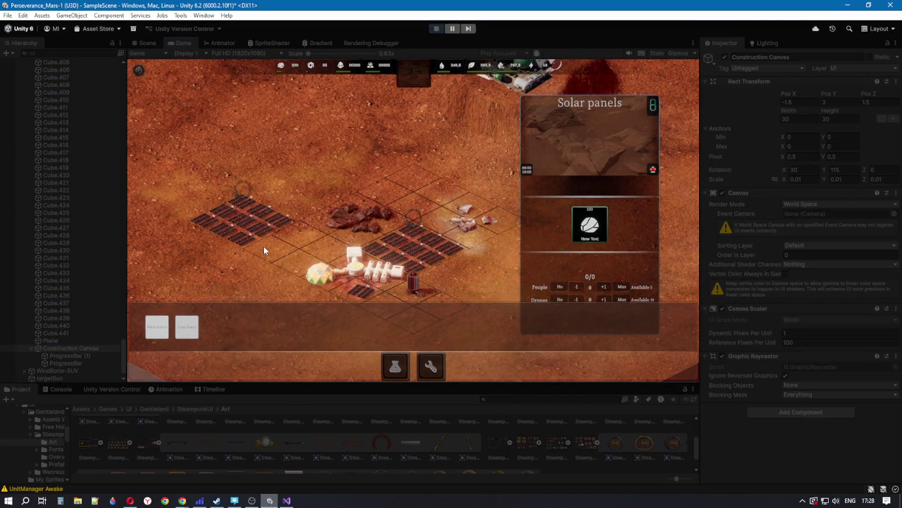
pyautogui.click(281, 254)
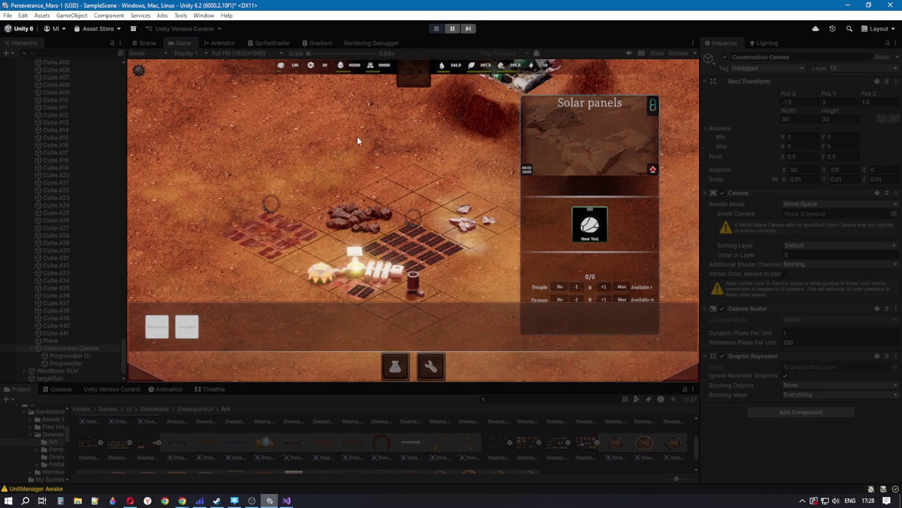
pyautogui.click(436, 29)
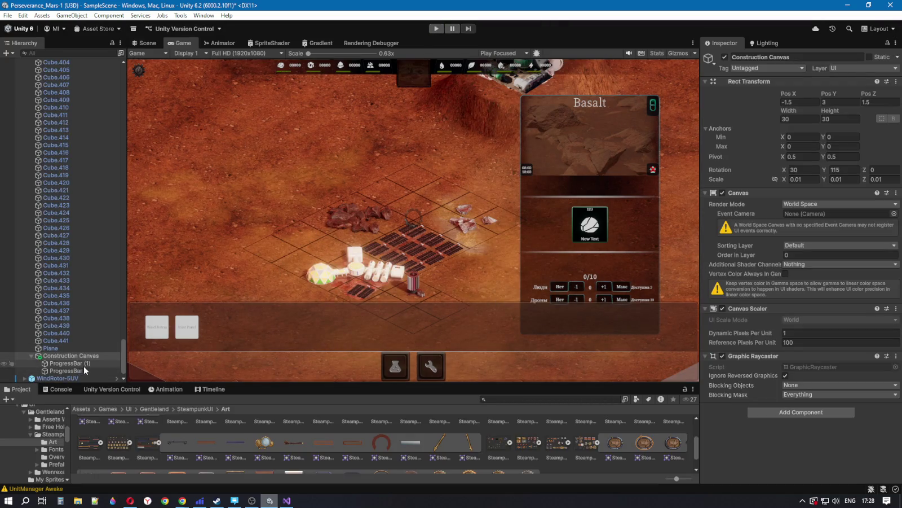
# Step: Change the ProgressBar (1) backing colour to white
pyautogui.click(84, 369)
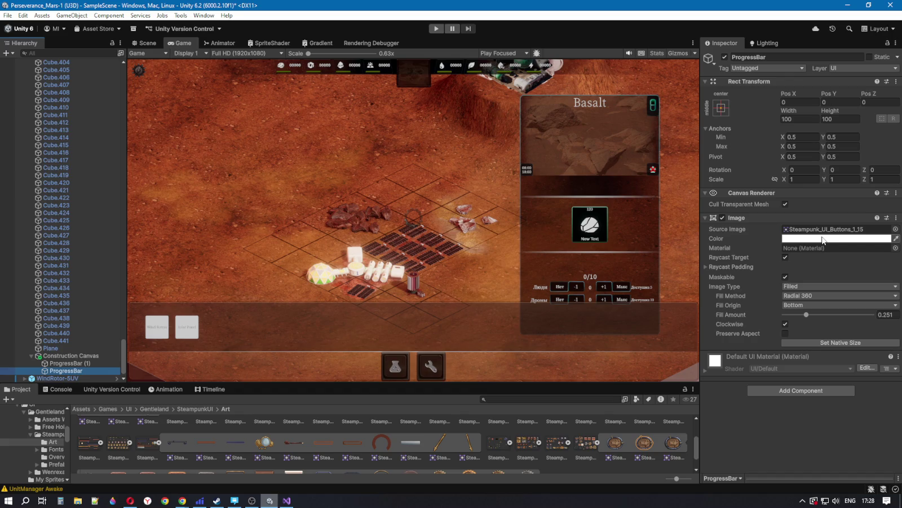
pyautogui.click(82, 363)
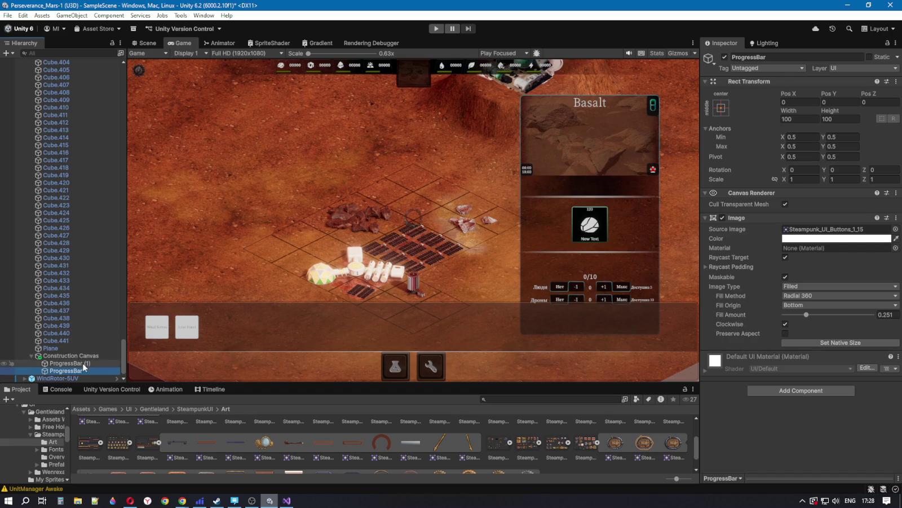
pyautogui.click(835, 237)
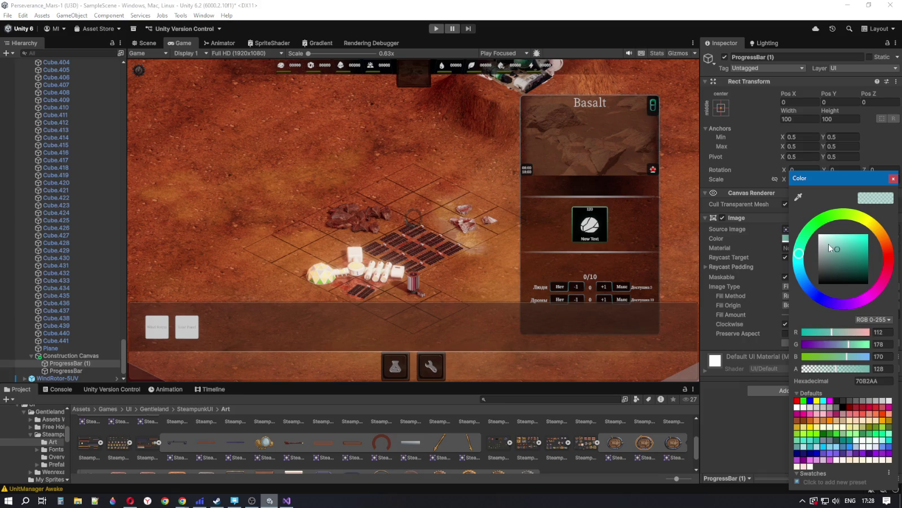
pyautogui.moveTo(837, 251); pyautogui.dragTo(807, 224)
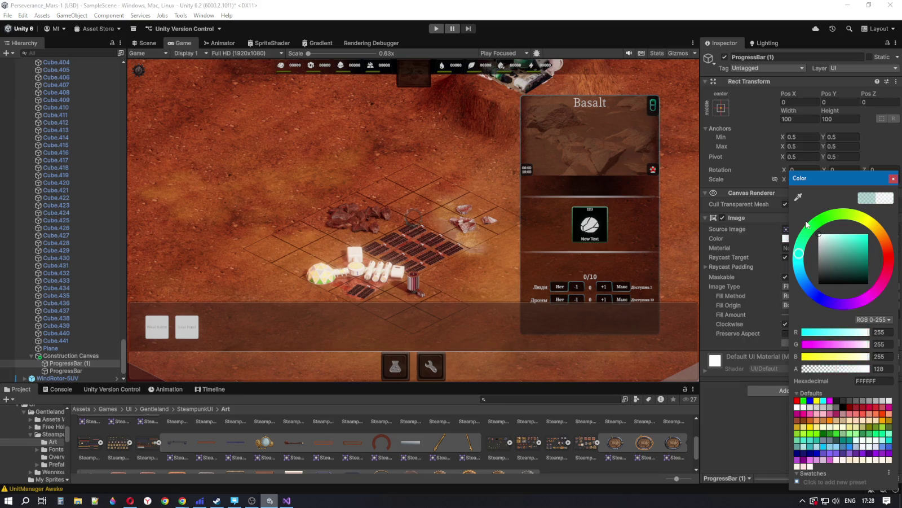
# Step: Make the ProgressBar fill black with Fill Amount 0.273, then view it in the Scene
pyautogui.click(79, 370)
pyautogui.click(835, 238)
pyautogui.moveTo(822, 242); pyautogui.dragTo(800, 291)
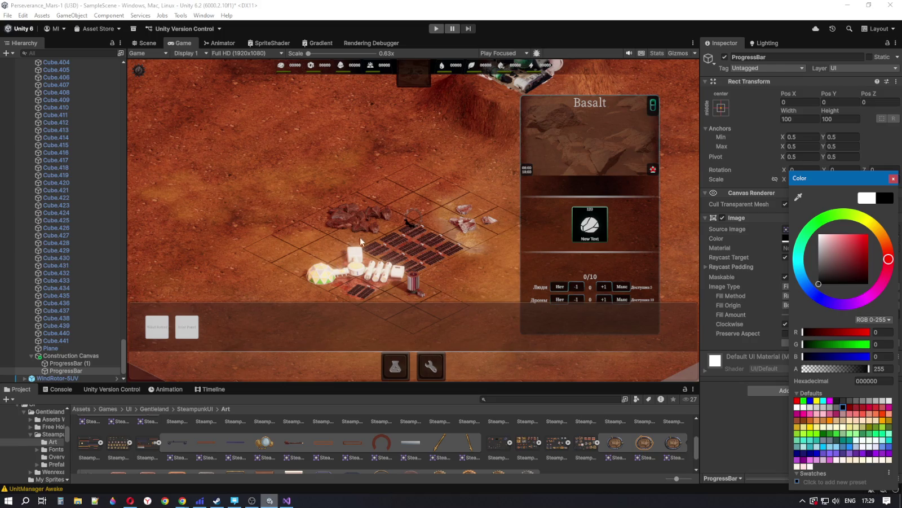
pyautogui.click(893, 178)
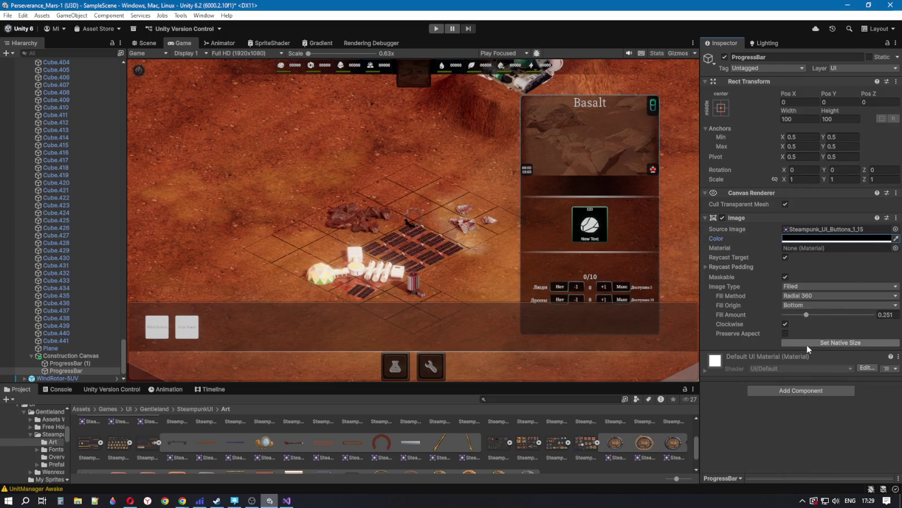
pyautogui.moveTo(808, 313); pyautogui.dragTo(880, 314)
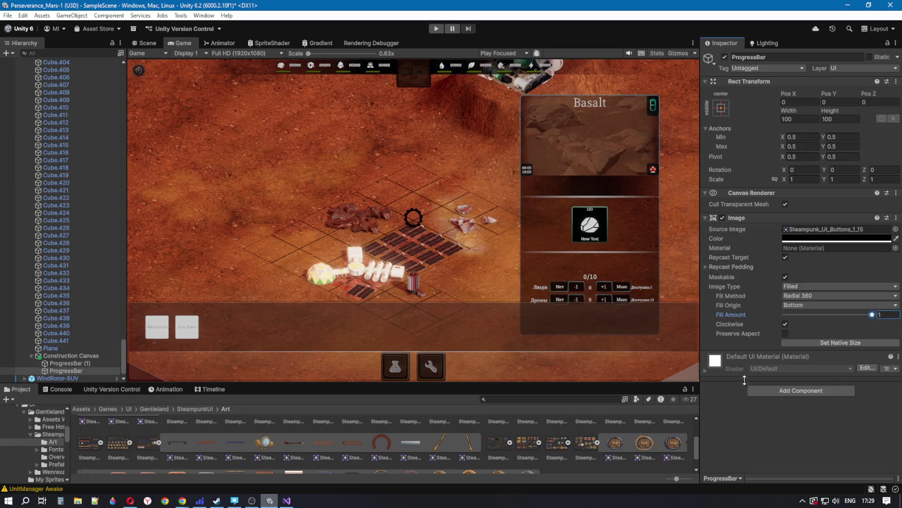
pyautogui.moveTo(862, 319)
pyautogui.mouseDown()
pyautogui.moveTo(783, 350)
pyautogui.moveTo(809, 345)
pyautogui.mouseUp()
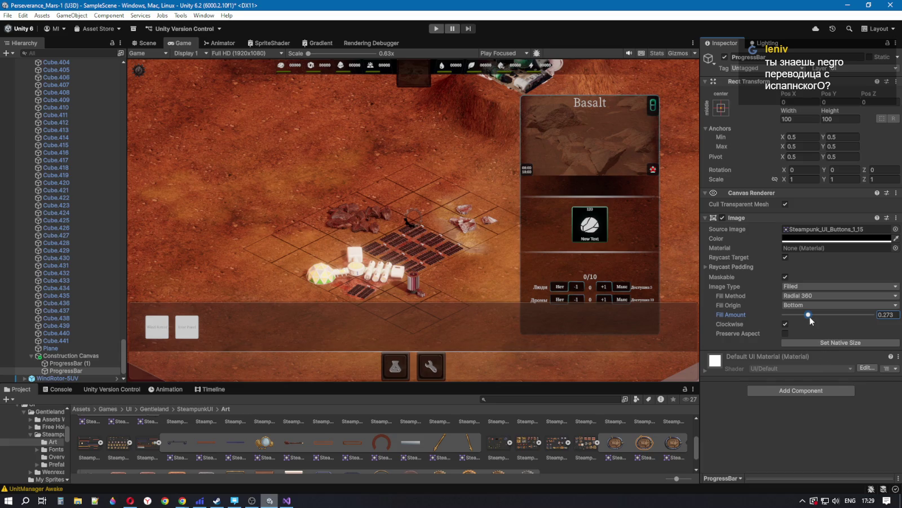
pyautogui.click(149, 43)
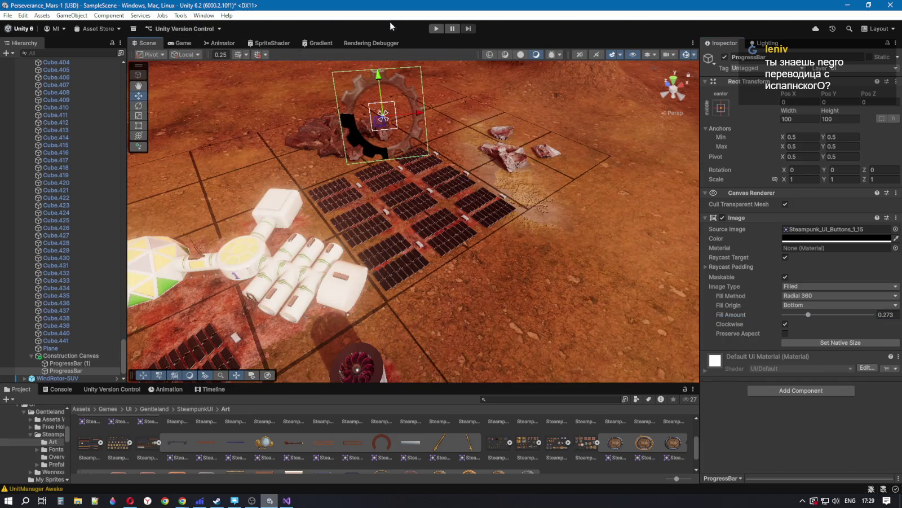
# Step: Test-build solar panels in the Game view, stop play, and select the Construction Canvas
pyautogui.click(181, 43)
pyautogui.click(434, 29)
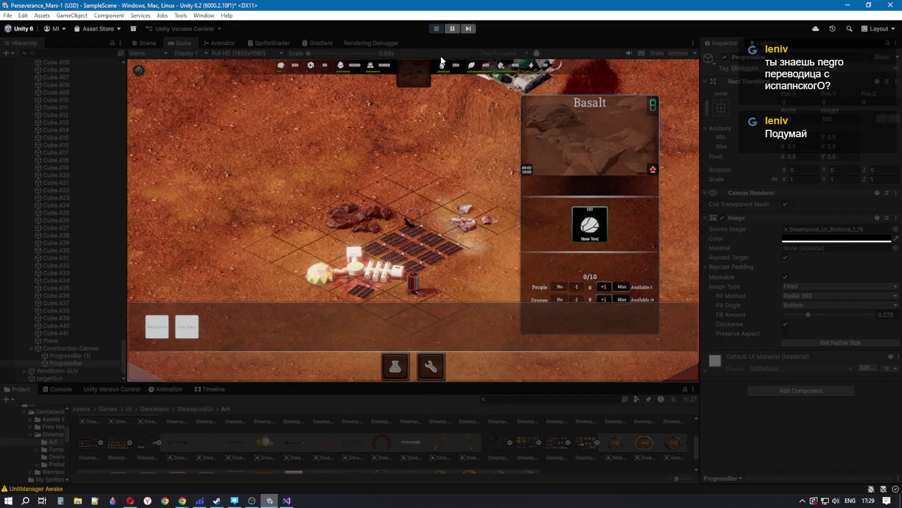
pyautogui.click(187, 326)
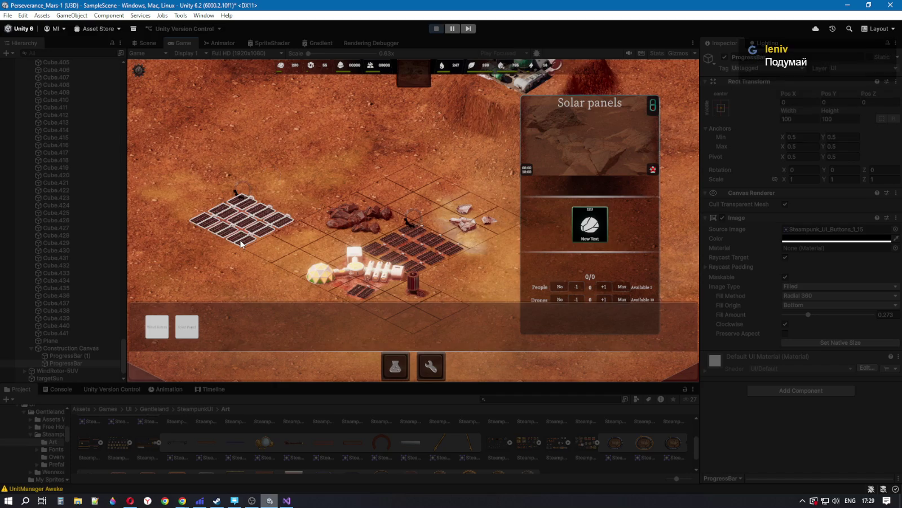
pyautogui.click(241, 244)
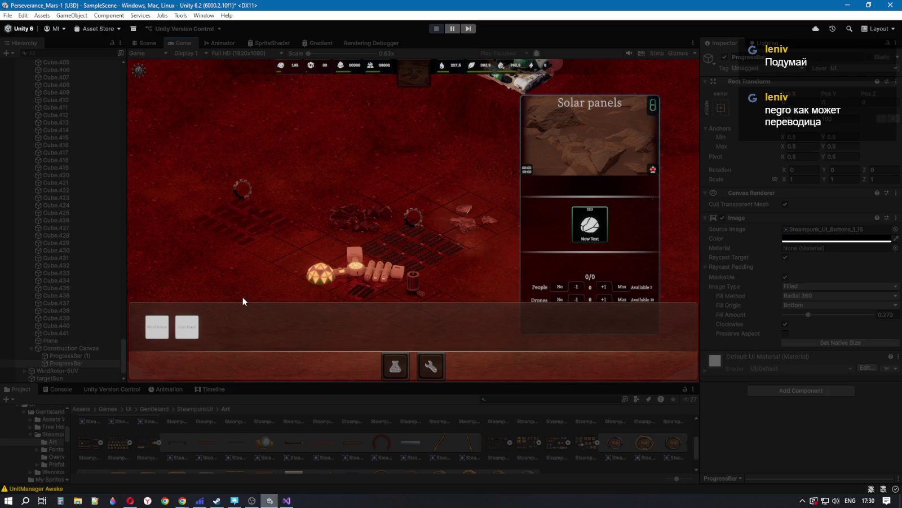
pyautogui.click(436, 29)
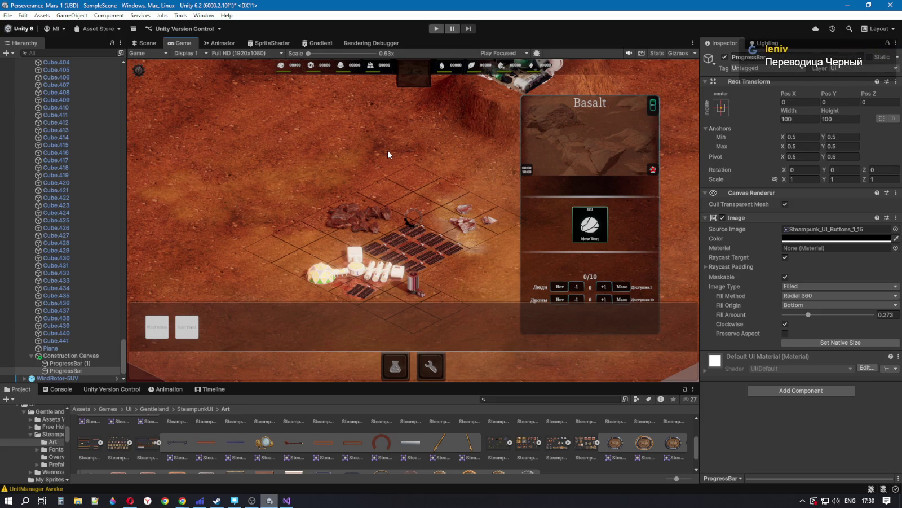
pyautogui.click(57, 355)
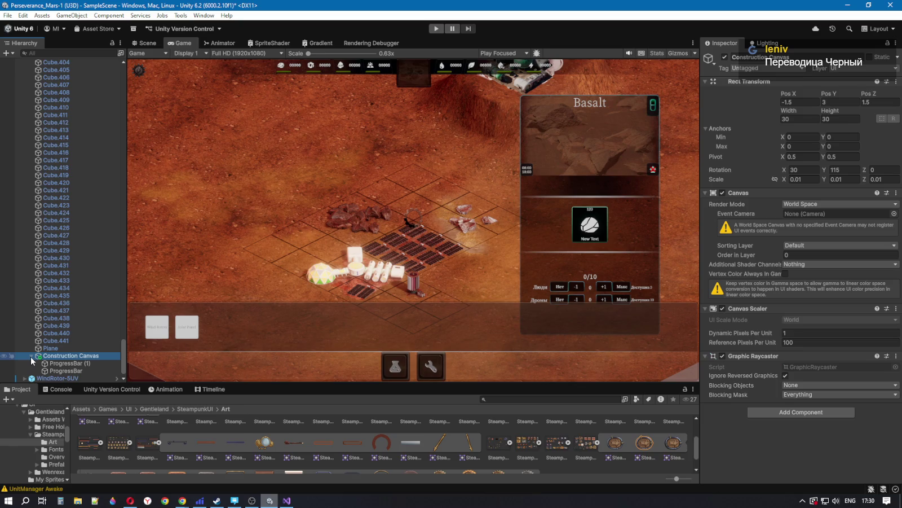
# Step: Assign ProgressBar to SolarPanel-1-UV2k's Building script Construction Progress field
pyautogui.click(31, 357)
pyautogui.click(31, 363)
pyautogui.scroll(-1, 90, 356)
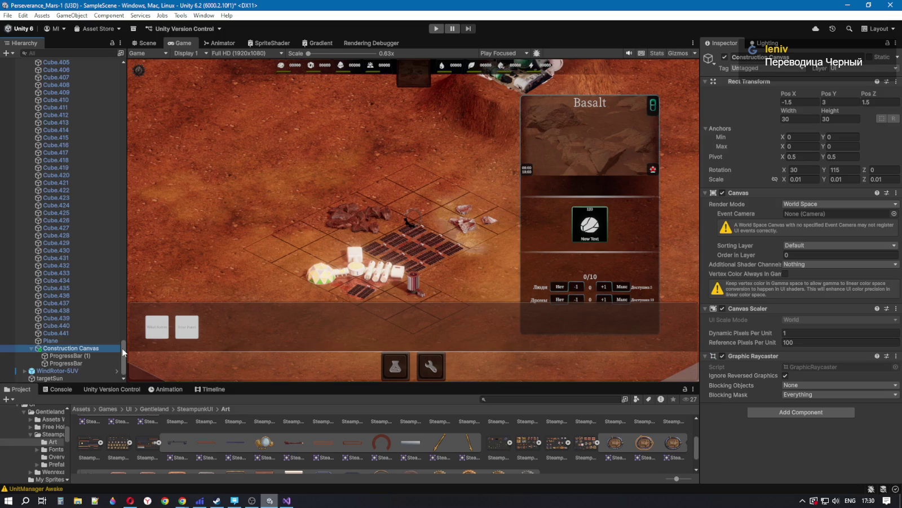
pyautogui.moveTo(123, 351)
pyautogui.mouseDown()
pyautogui.moveTo(124, 139)
pyautogui.moveTo(134, 86)
pyautogui.mouseUp()
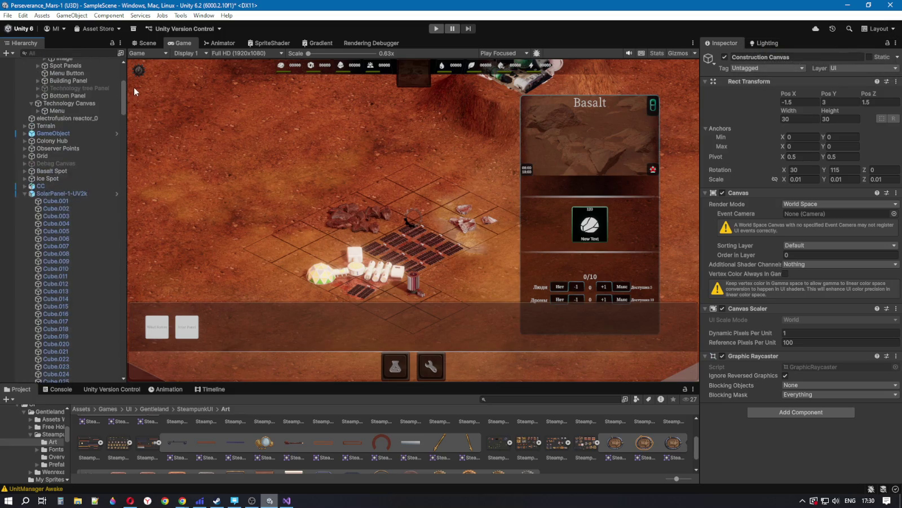
pyautogui.click(51, 194)
pyautogui.scroll(-15, 56, 282)
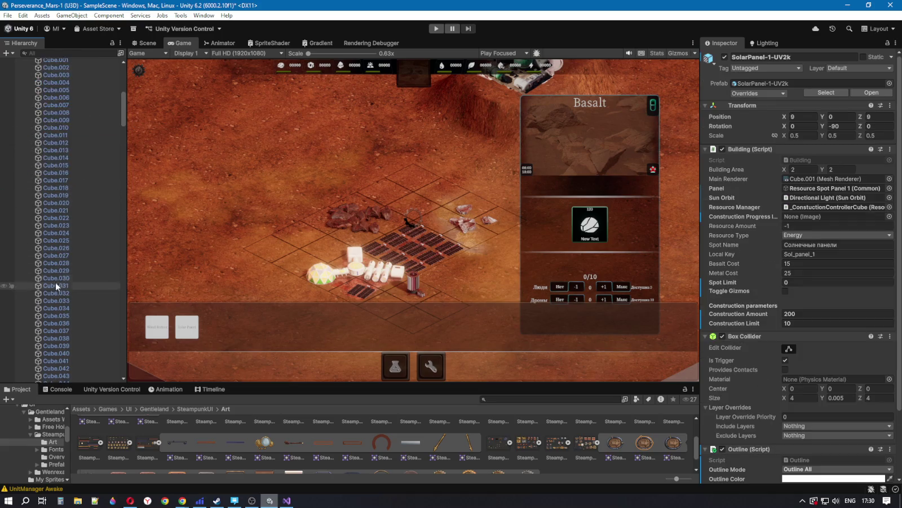
pyautogui.moveTo(126, 138)
pyautogui.mouseDown()
pyautogui.moveTo(125, 352)
pyautogui.moveTo(82, 367)
pyautogui.moveTo(683, 294)
pyautogui.moveTo(801, 233)
pyautogui.moveTo(814, 221)
pyautogui.moveTo(813, 197)
pyautogui.moveTo(805, 208)
pyautogui.moveTo(808, 283)
pyautogui.moveTo(808, 192)
pyautogui.moveTo(800, 335)
pyautogui.moveTo(808, 216)
pyautogui.mouseUp()
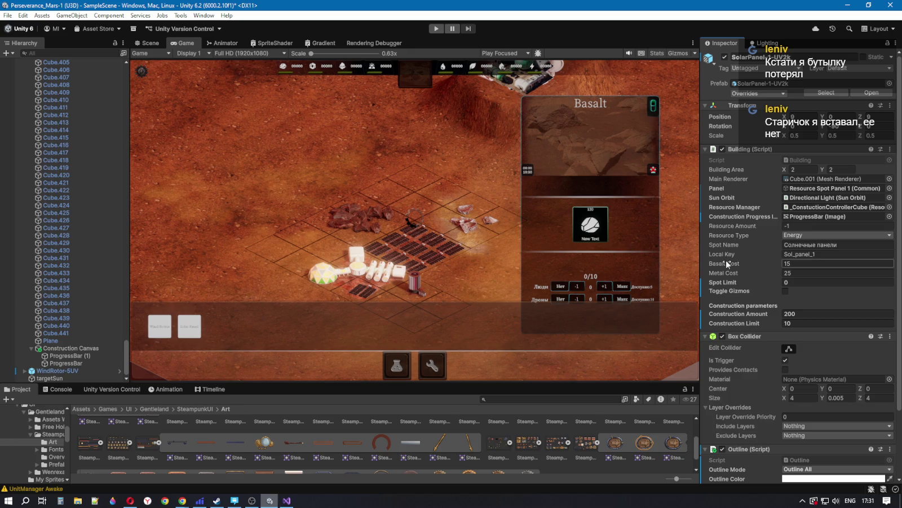
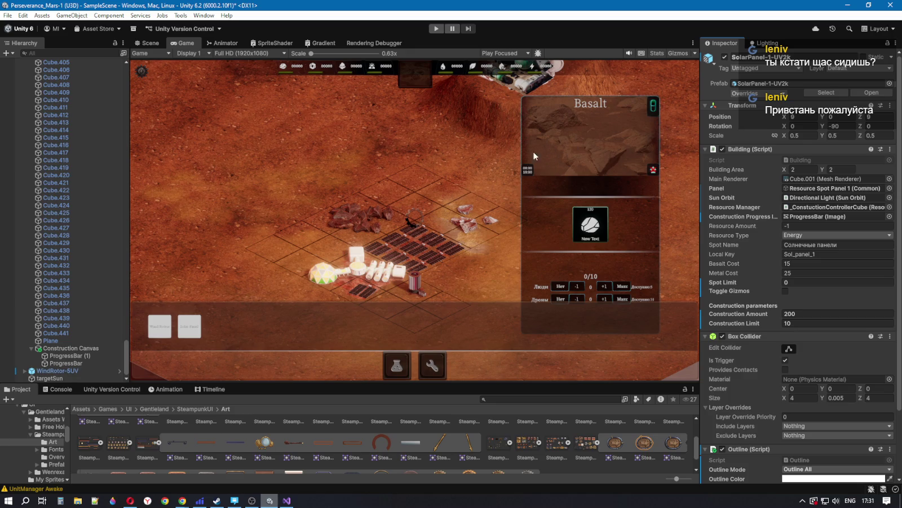
# Step: Collapse the Construction Canvas entry in the Hierarchy and scroll the list back up
pyautogui.click(32, 348)
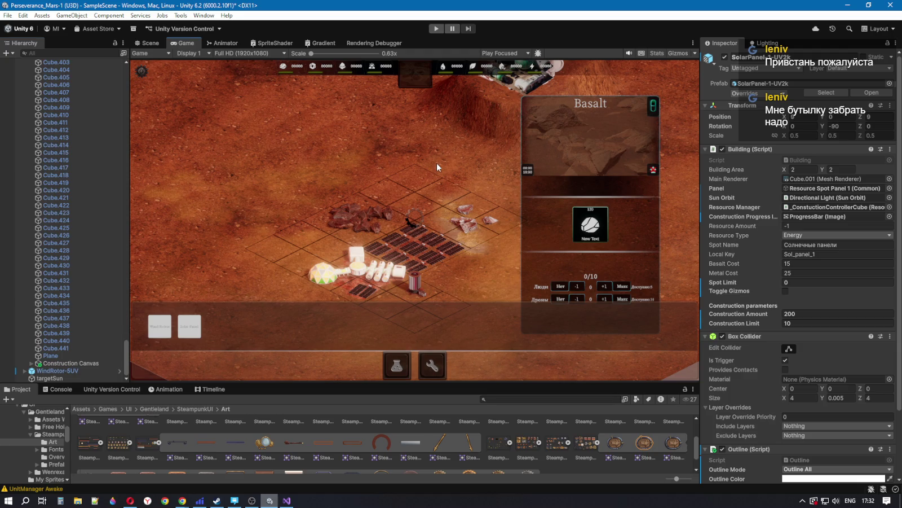
pyautogui.moveTo(127, 355); pyautogui.dragTo(128, 97)
pyautogui.scroll(-10, 67, 225)
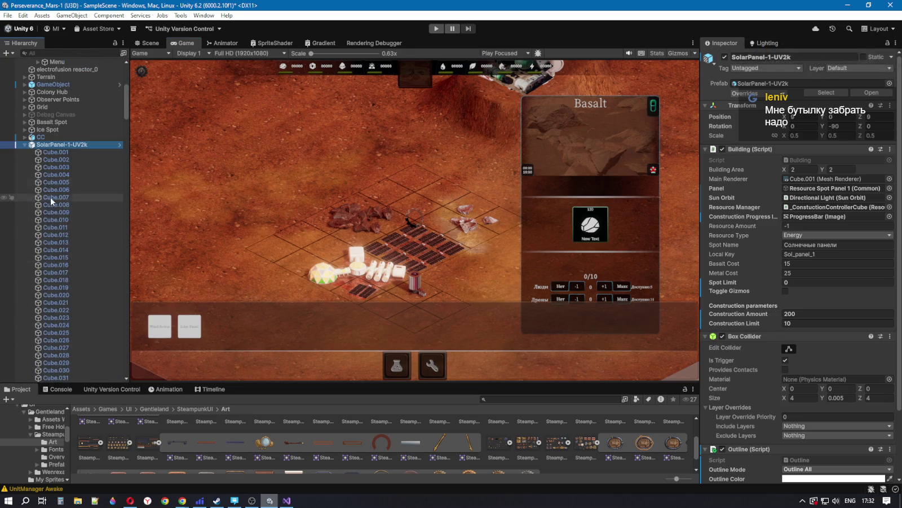
# Step: Switch to Visual Studio and place the cursor at the _rareMetalText field in ResourcePanelController.cs
pyautogui.hotkey('alt', 'Tab')
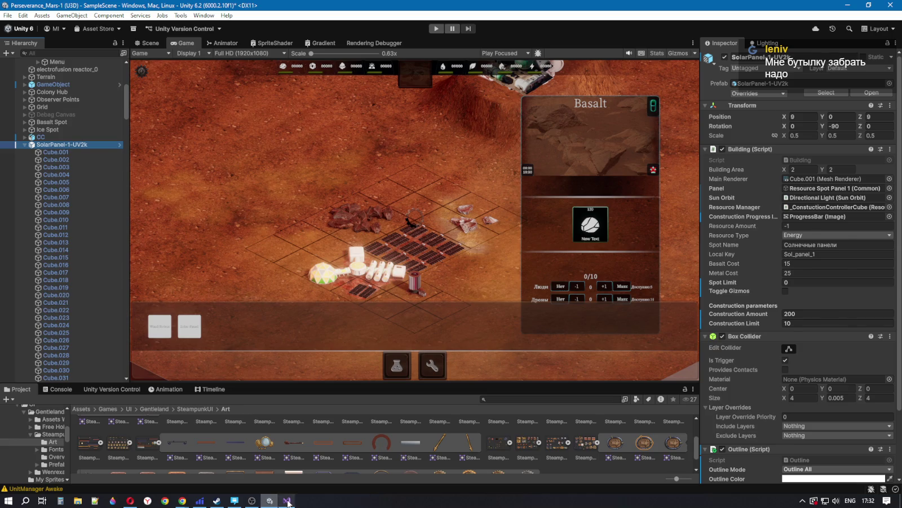
pyautogui.scroll(3, 398, 307)
pyautogui.click(350, 199)
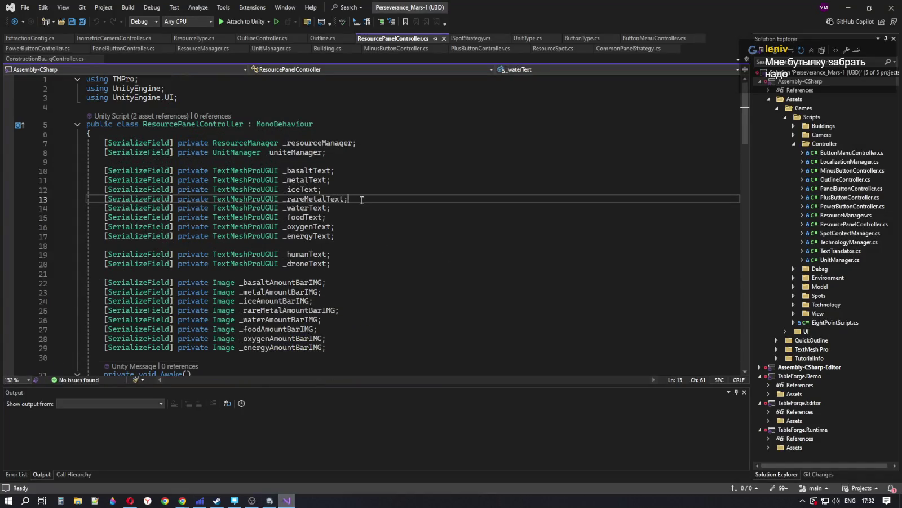
# Step: Review the _waterText field and the Awake method's resource and unit subscriptions
pyautogui.click(358, 209)
pyautogui.scroll(-10, 362, 218)
pyautogui.scroll(3, 356, 209)
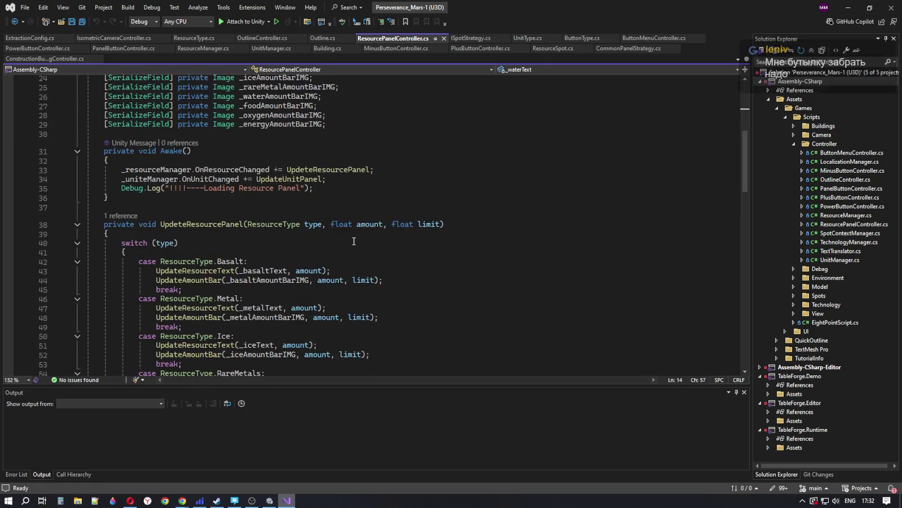
pyautogui.click(348, 198)
pyautogui.click(395, 169)
pyautogui.click(387, 180)
pyautogui.click(385, 189)
# Step: Review the Energy case's text and amount-bar updates, then open the Building.cs tab
pyautogui.scroll(-8, 382, 212)
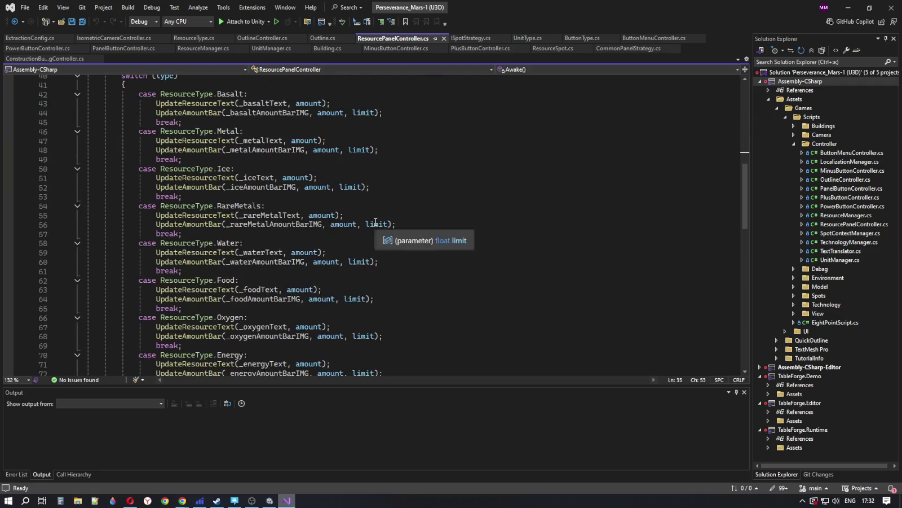
pyautogui.click(222, 299)
pyautogui.click(379, 289)
pyautogui.click(392, 280)
pyautogui.click(393, 270)
pyautogui.scroll(-3, 393, 270)
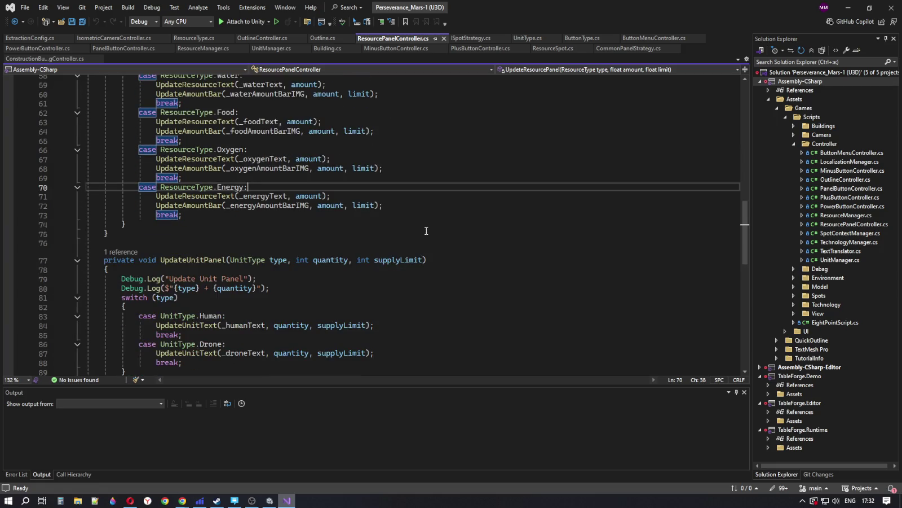
pyautogui.scroll(12, 427, 228)
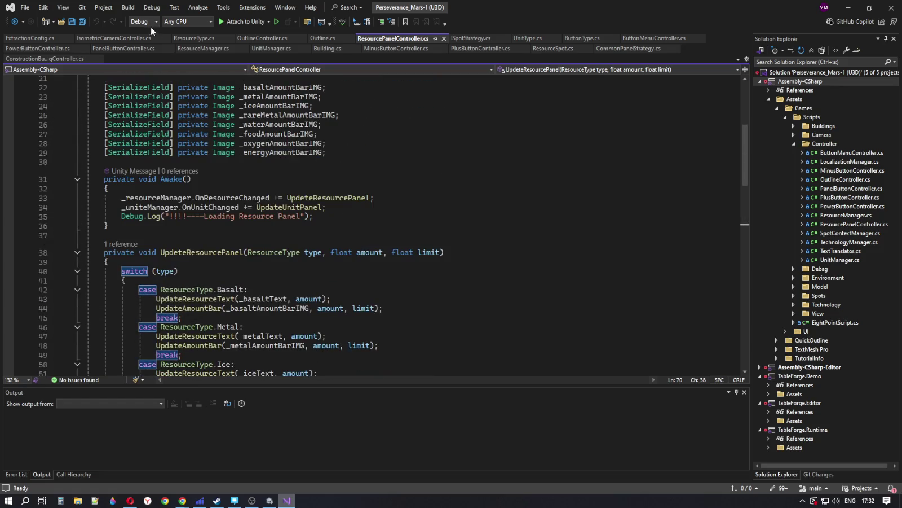
pyautogui.click(317, 49)
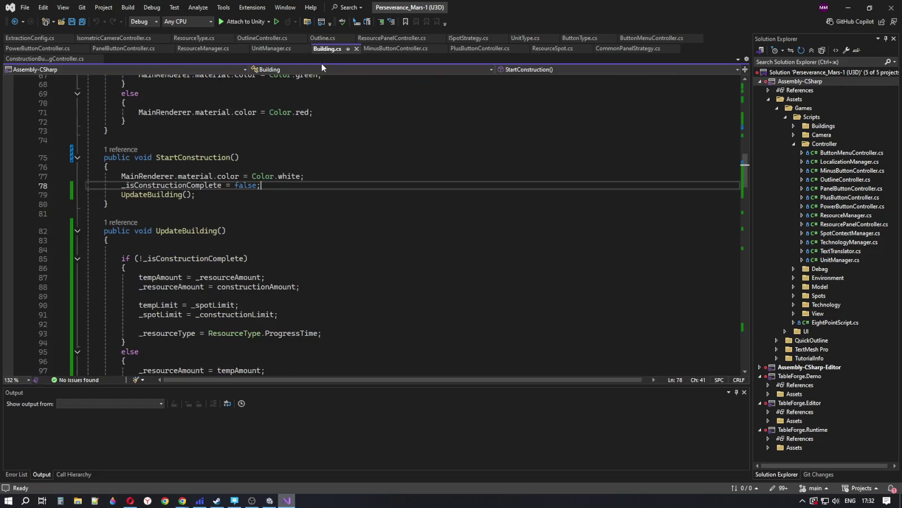
pyautogui.scroll(5, 402, 214)
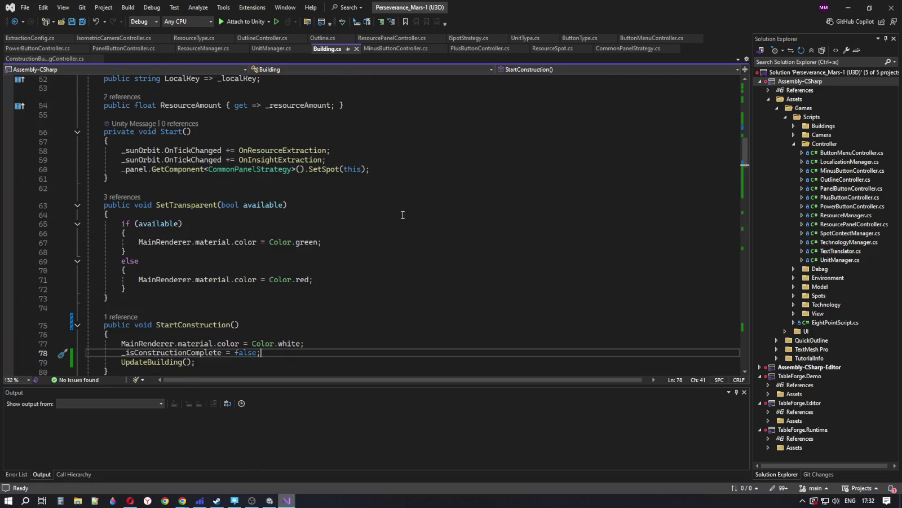
pyautogui.scroll(15, 403, 215)
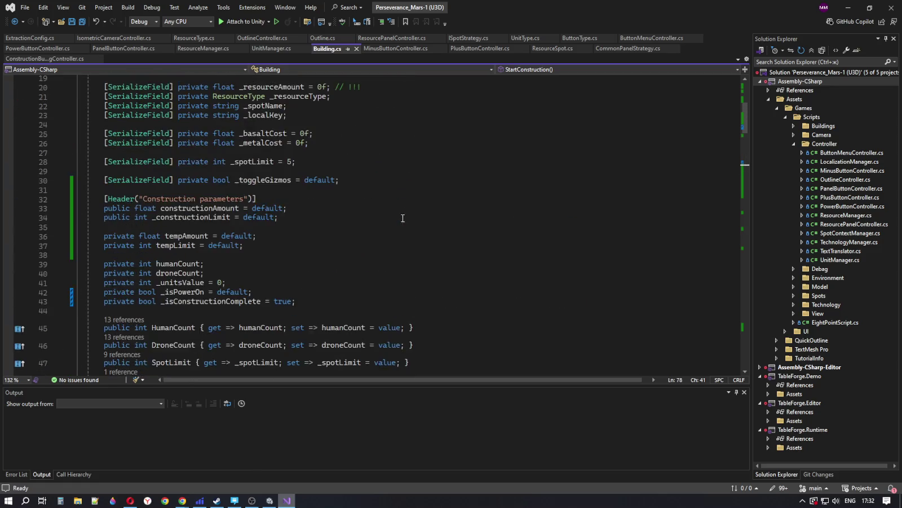
pyautogui.scroll(2, 381, 207)
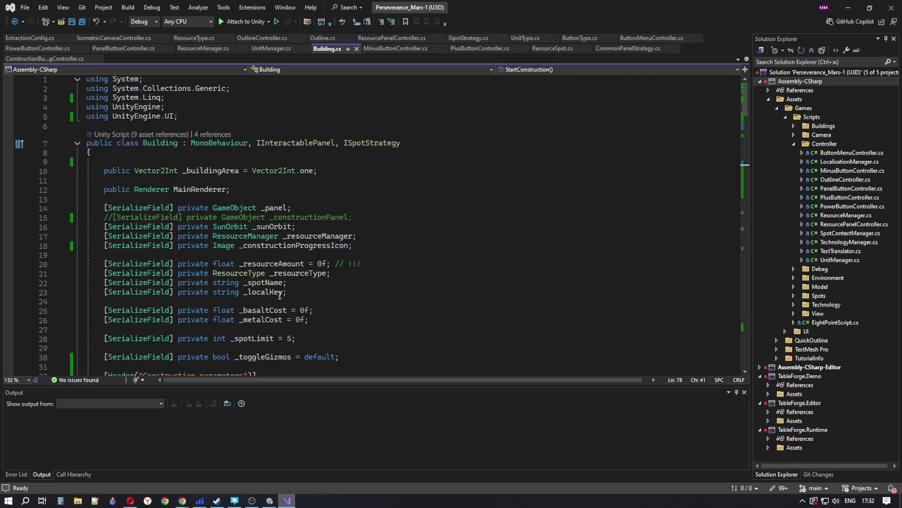
pyautogui.scroll(-4, 296, 290)
pyautogui.scroll(-2, 296, 290)
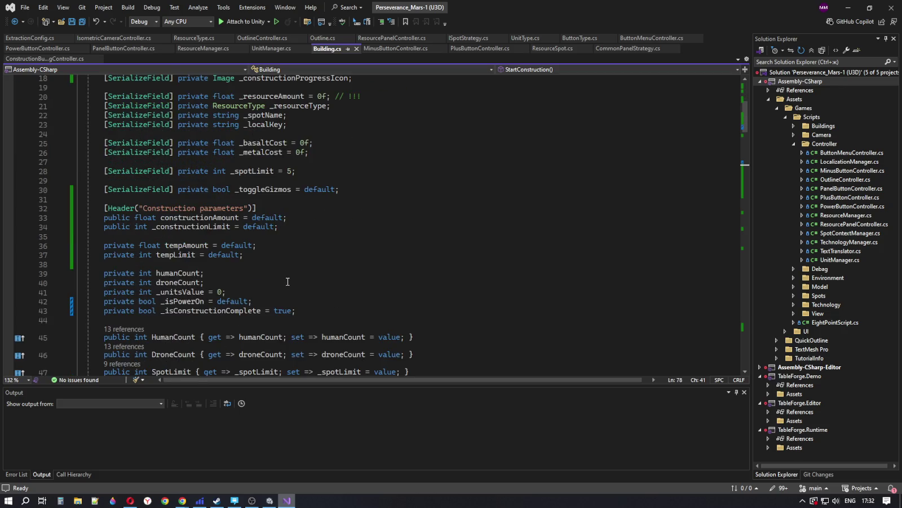
pyautogui.scroll(3, 293, 288)
pyautogui.scroll(2, 271, 129)
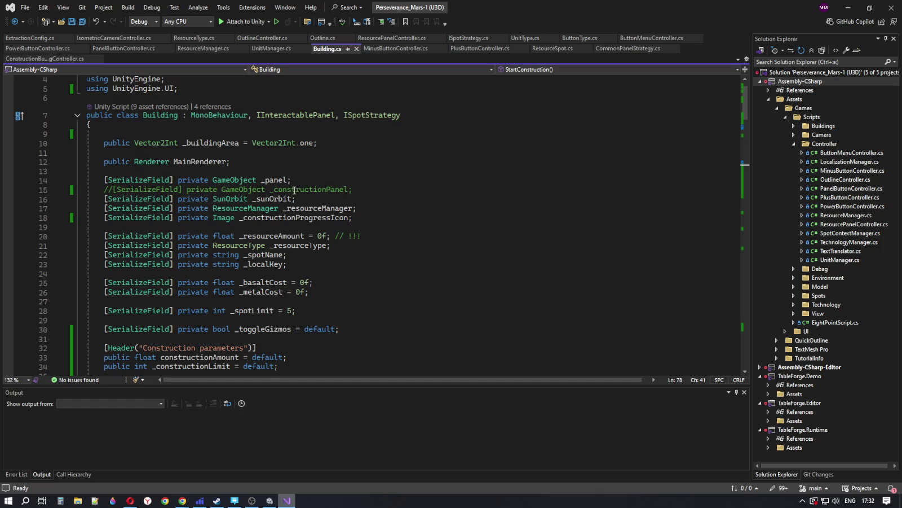
pyautogui.scroll(-5, 294, 190)
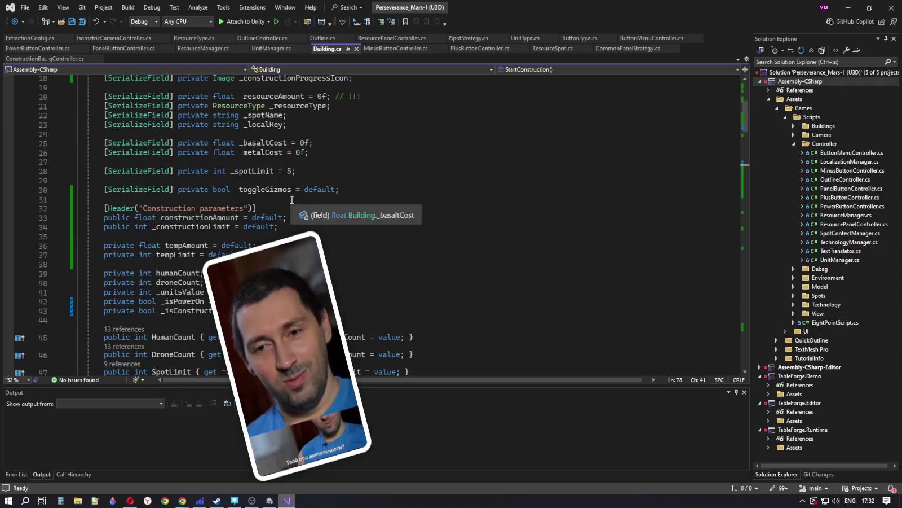
pyautogui.scroll(1, 311, 231)
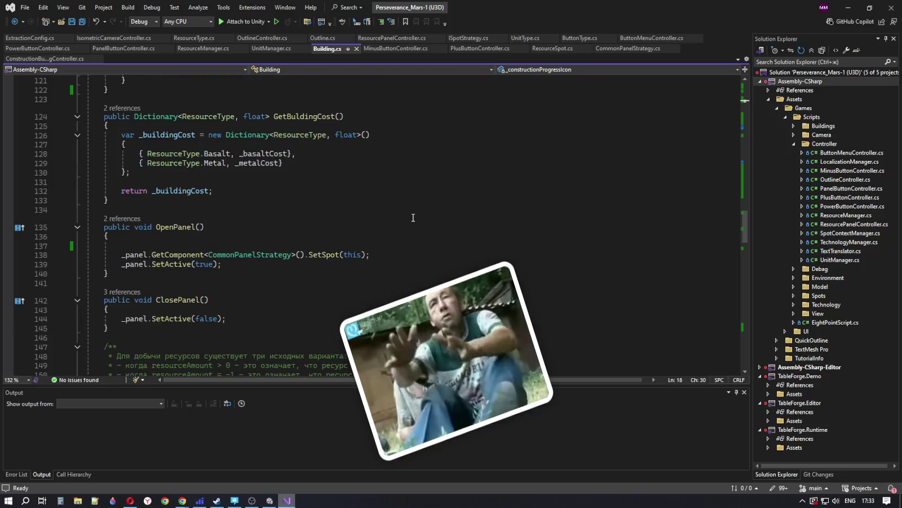
# Step: Review OnResourceExtraction's _resourceAmount == -1 branch and the extraction value dictionary entry
pyautogui.scroll(-9, 413, 218)
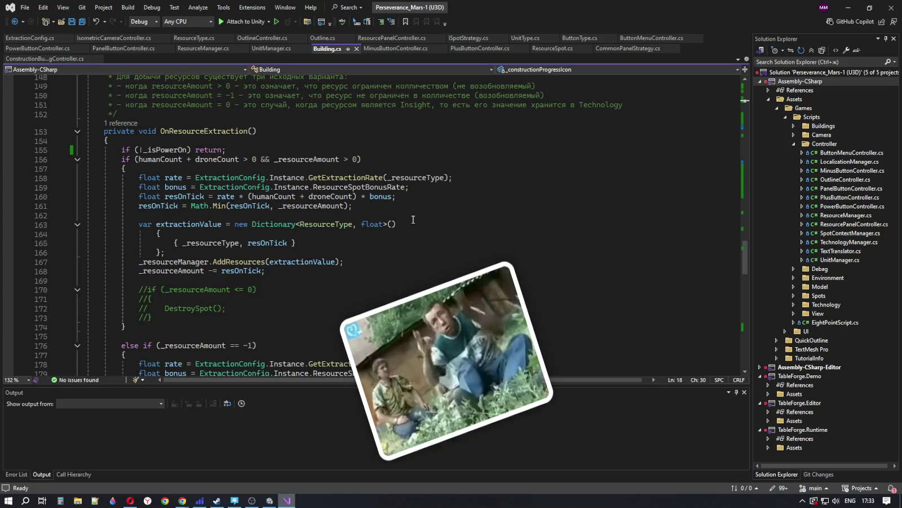
pyautogui.scroll(-2, 413, 219)
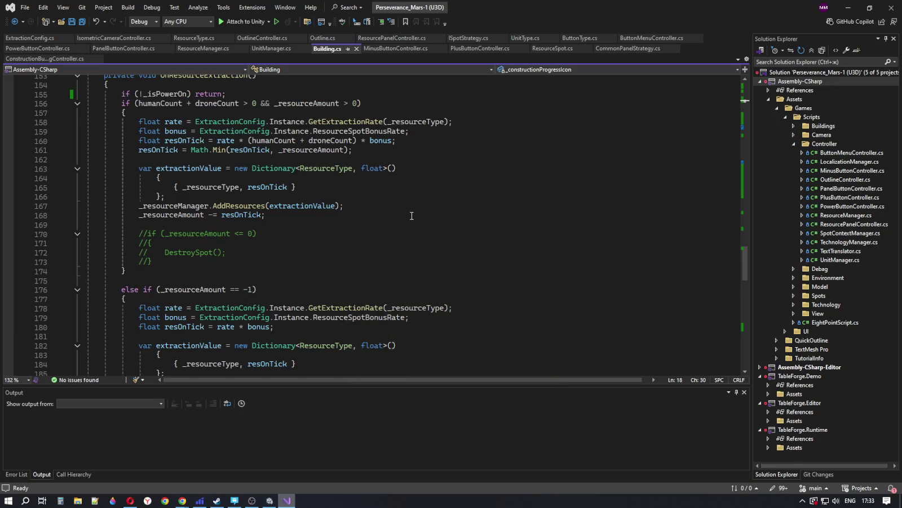
pyautogui.scroll(-4, 412, 215)
pyautogui.click(330, 178)
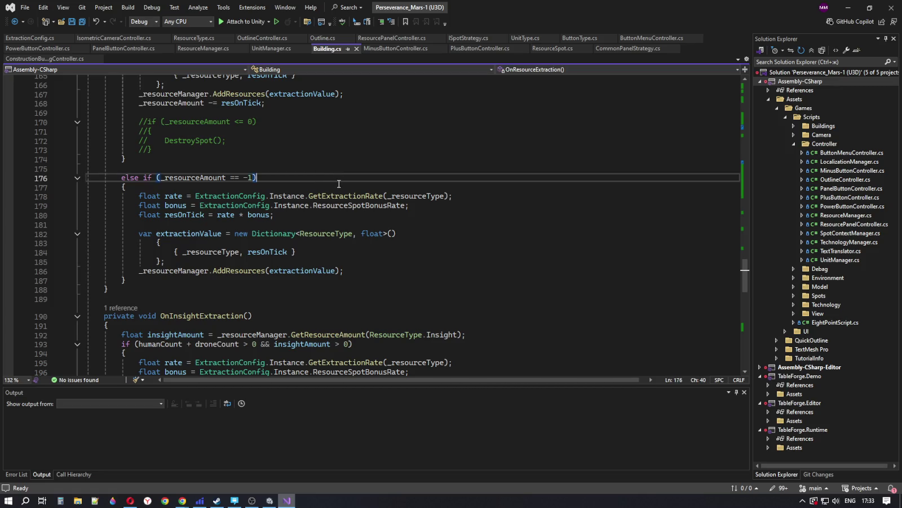
pyautogui.scroll(3, 339, 184)
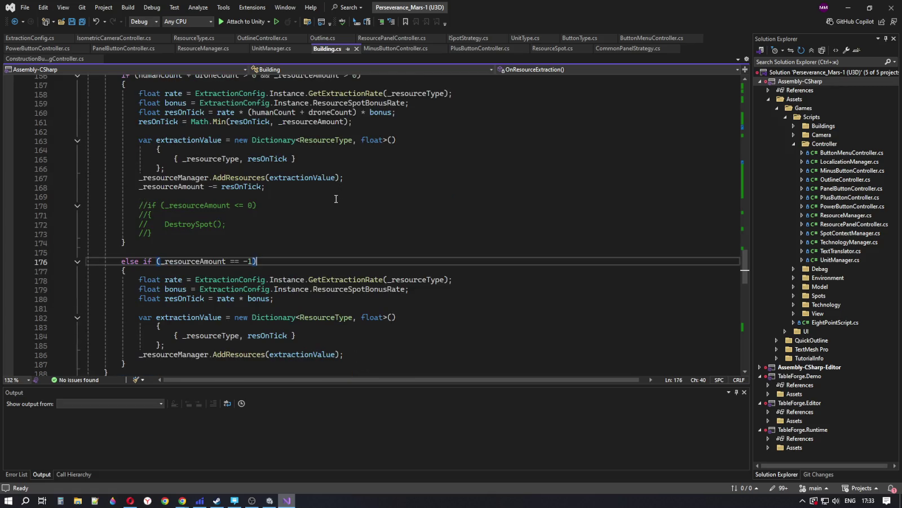
pyautogui.scroll(4, 336, 200)
pyautogui.scroll(-4, 339, 194)
pyautogui.scroll(-3, 337, 197)
pyautogui.click(321, 260)
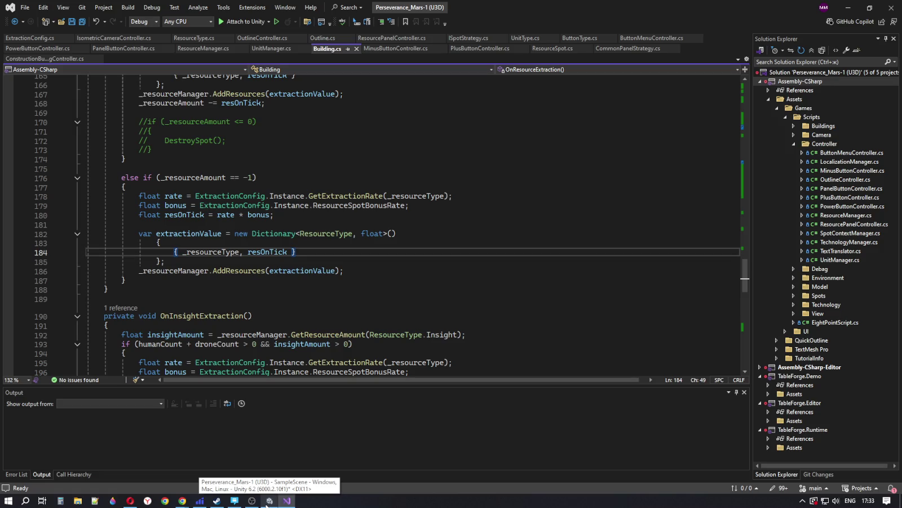
# Step: Check the _sunOrbit and _constructionProgressIcon fields, then return to the Unity Editor
pyautogui.scroll(3, 380, 287)
pyautogui.moveTo(745, 254); pyautogui.dragTo(749, 75)
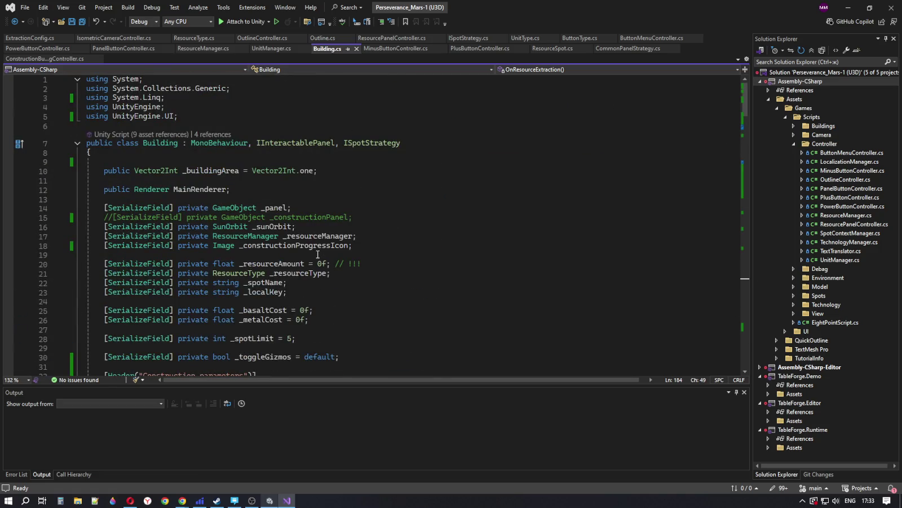
pyautogui.click(315, 228)
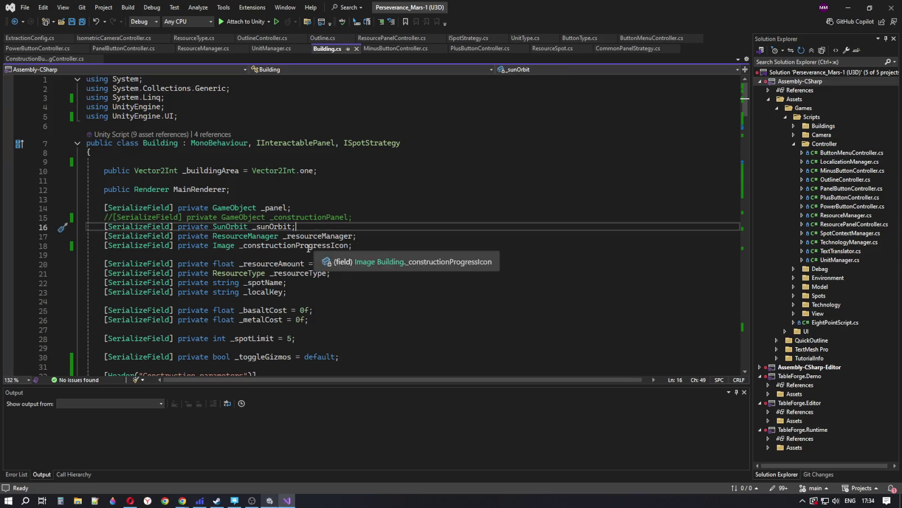
pyautogui.click(353, 245)
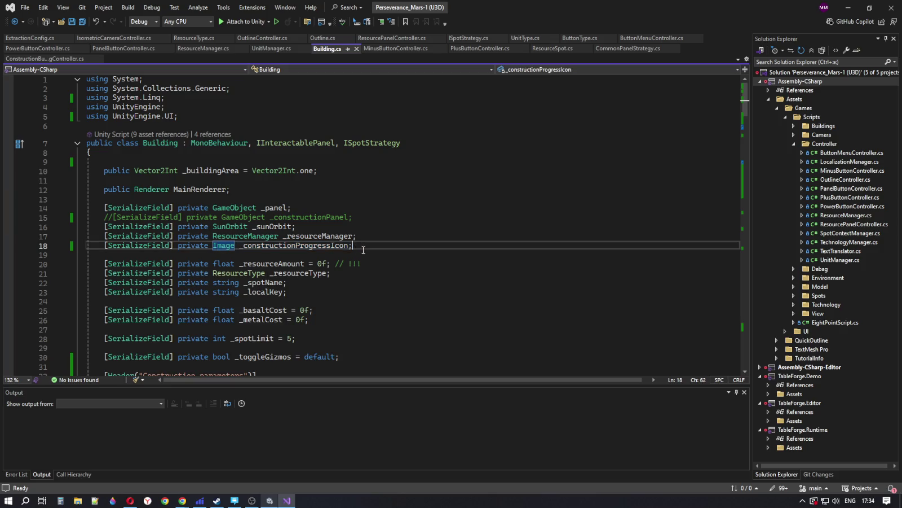
pyautogui.click(268, 503)
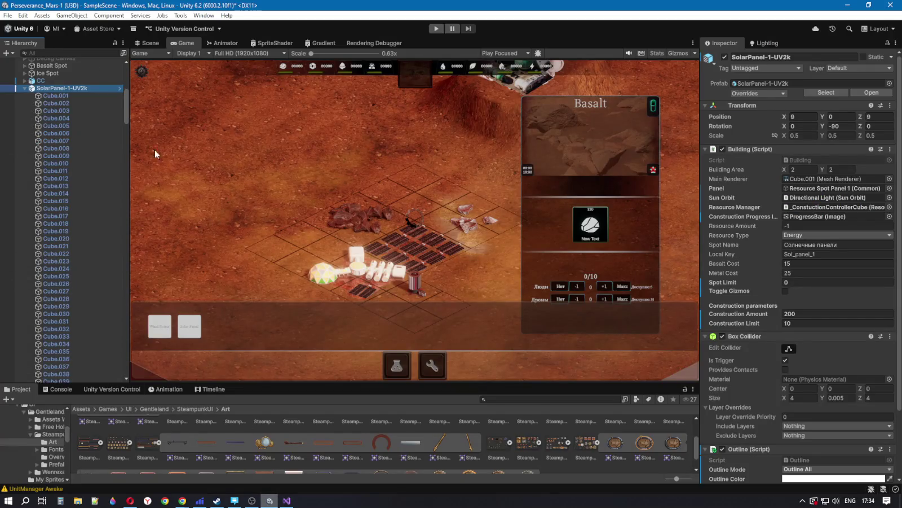
# Step: Select the Construction Canvas in the Hierarchy and deactivate it
pyautogui.moveTo(127, 93); pyautogui.dragTo(127, 358)
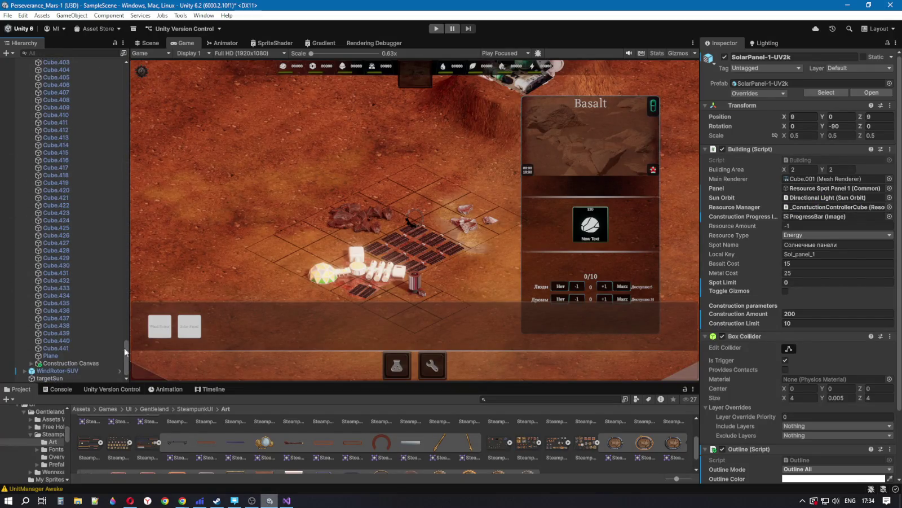
pyautogui.click(59, 364)
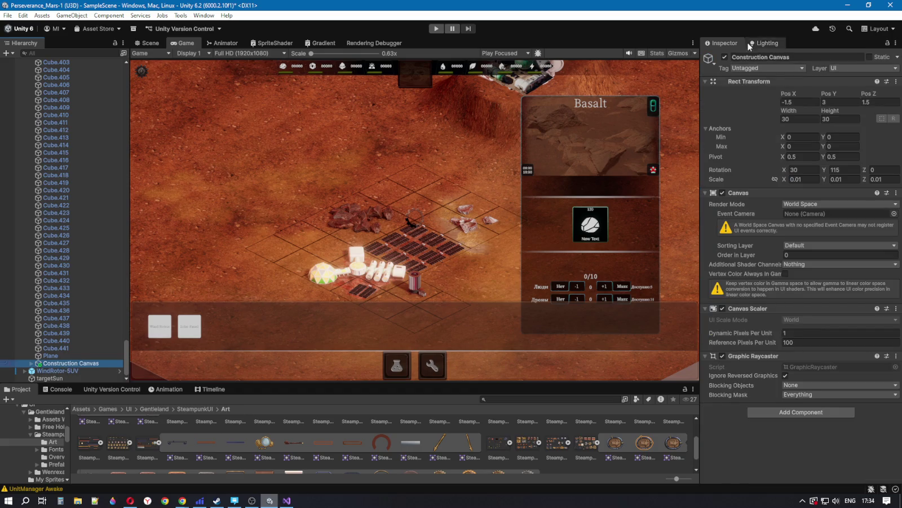
pyautogui.click(725, 57)
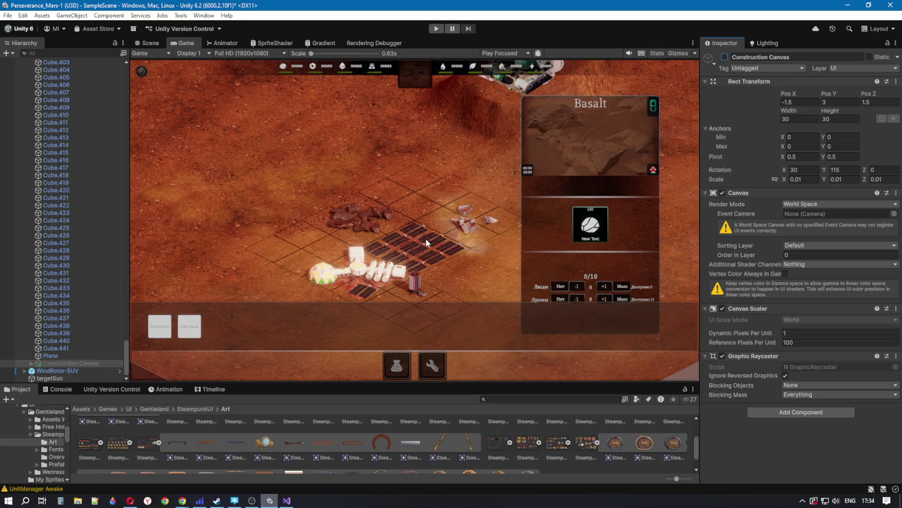
# Step: Expand Construction Canvas, inspect the ProgressBar and ProgressBar (1) radial fill settings, and return to Building.cs
pyautogui.click(31, 362)
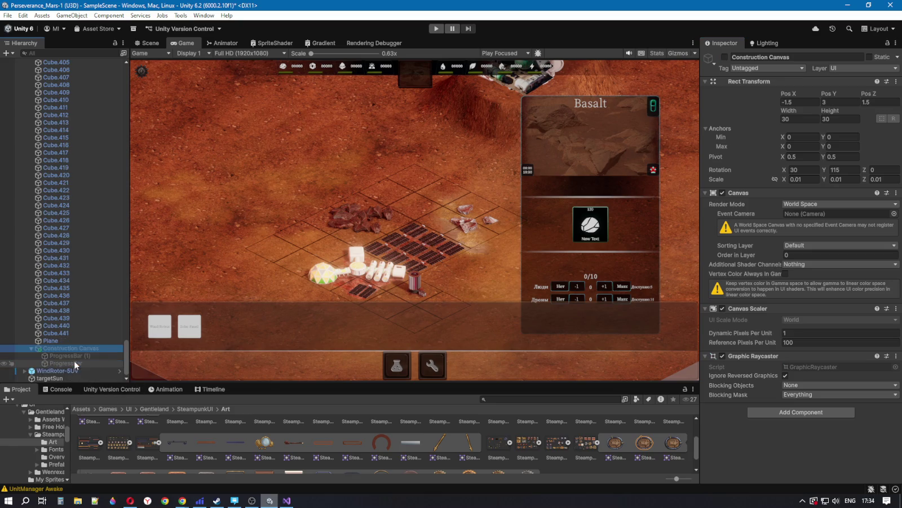
pyautogui.click(79, 363)
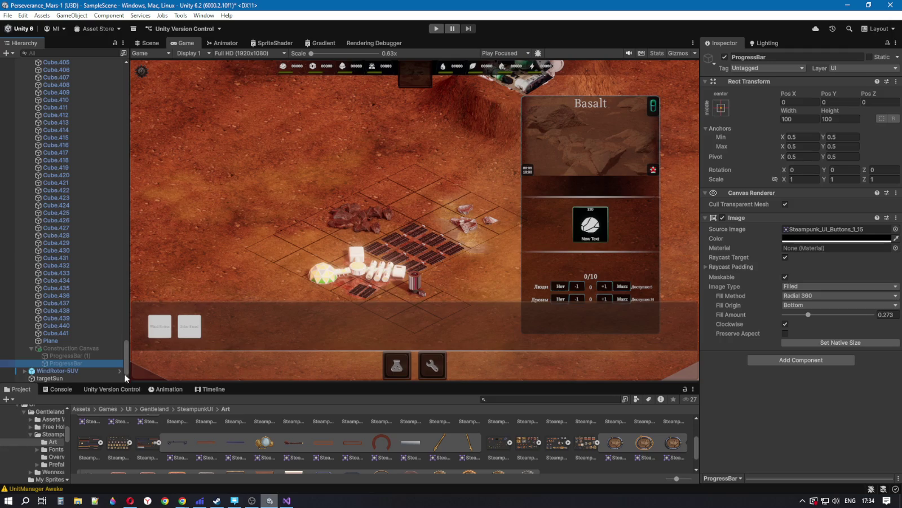
pyautogui.click(70, 355)
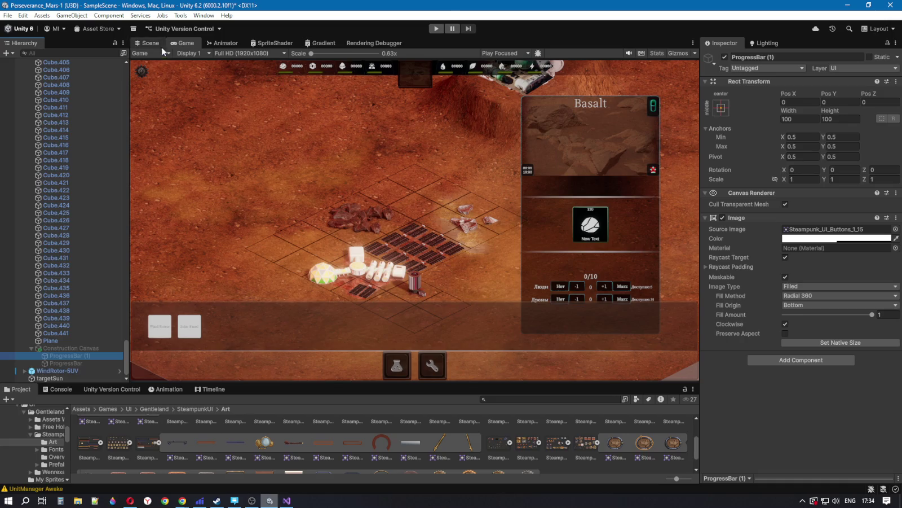
pyautogui.click(287, 502)
pyautogui.scroll(-15, 292, 288)
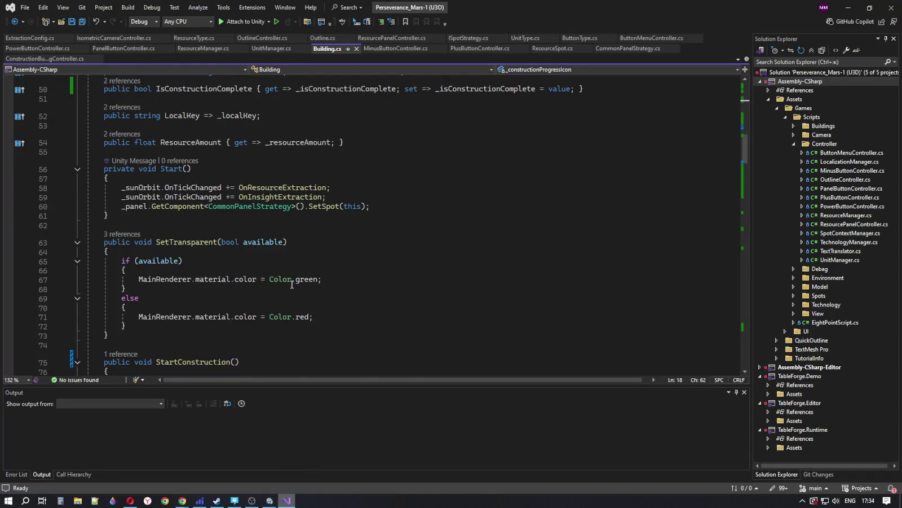
# Step: Scroll Building.cs down to StartConstruction, then go back to Unity and enter Play mode
pyautogui.scroll(-4, 291, 286)
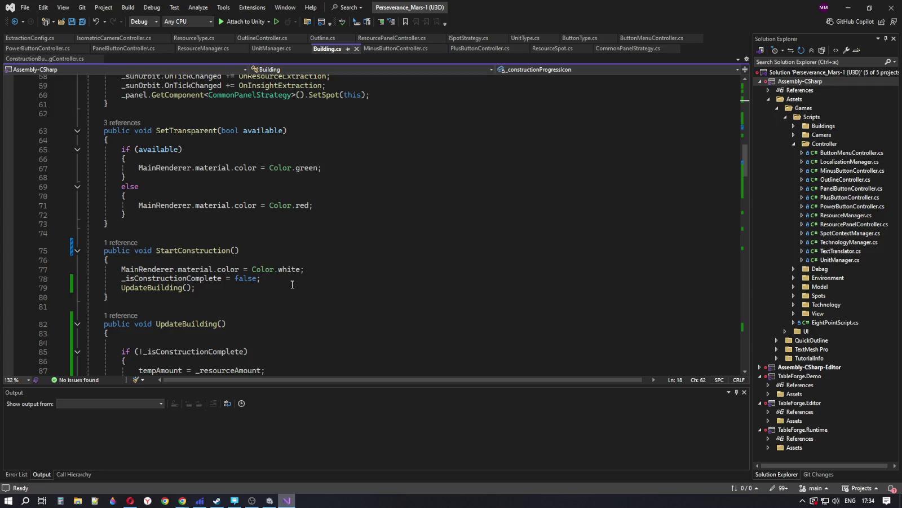
pyautogui.click(270, 500)
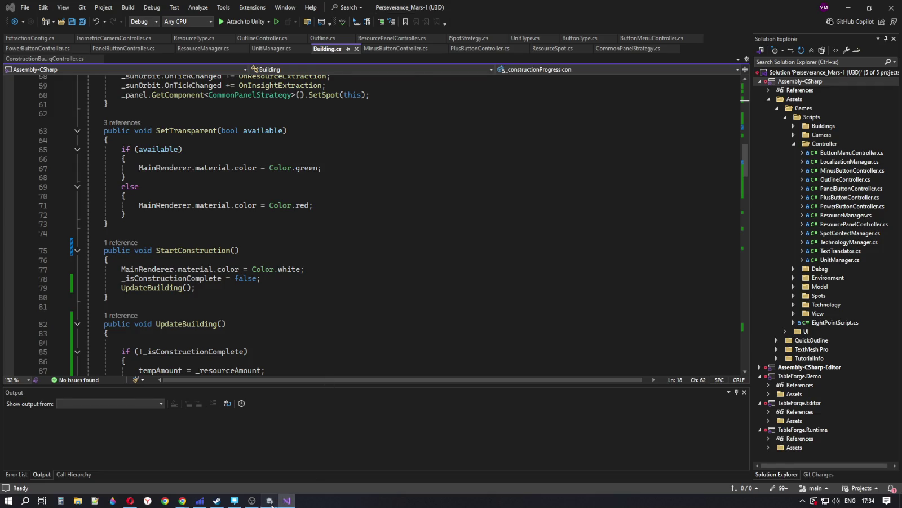
pyautogui.click(435, 28)
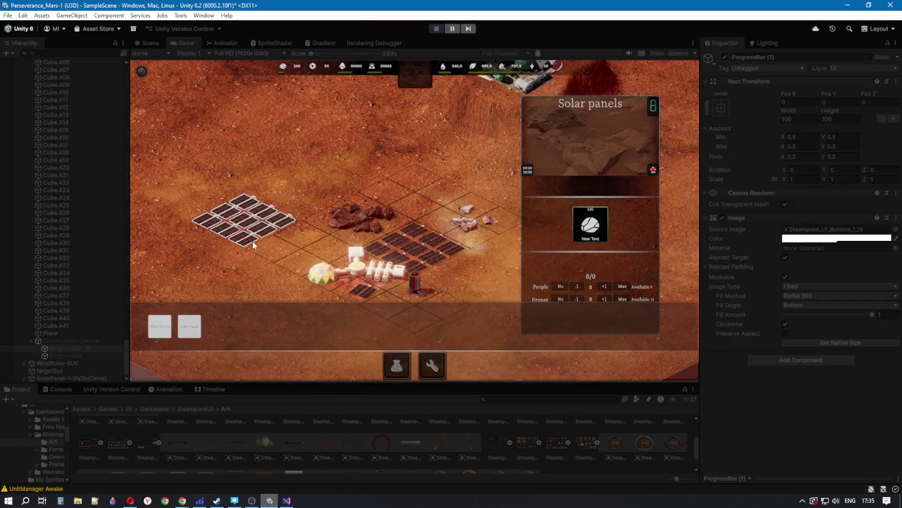
# Step: Place a solar panel construction site while playing, check the Construction Canvas, and stop
pyautogui.click(252, 240)
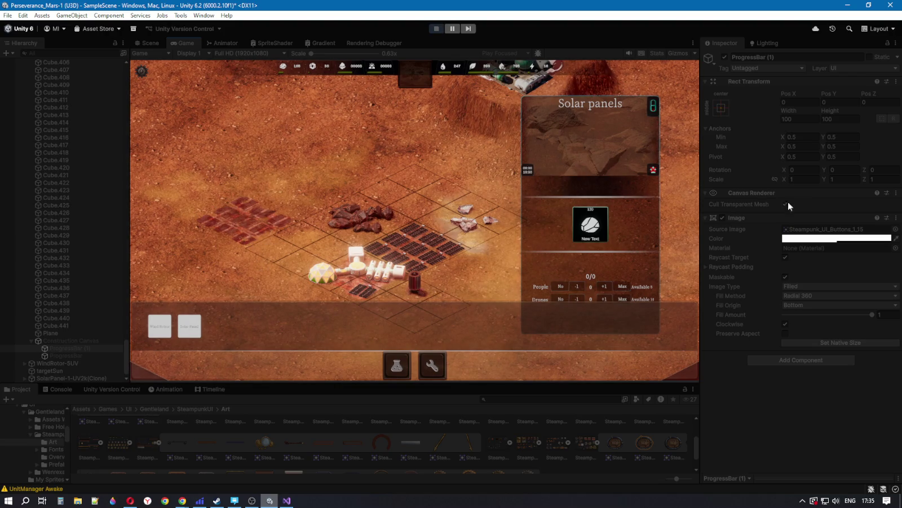
pyautogui.click(61, 341)
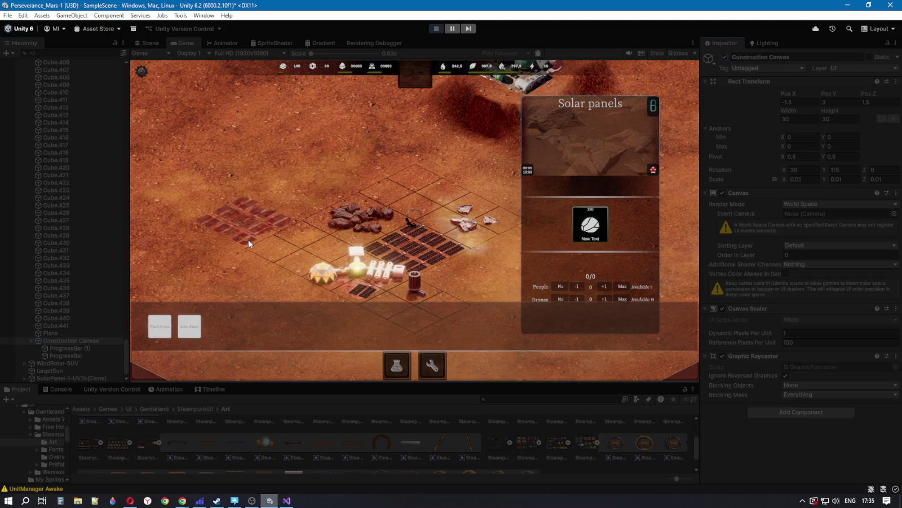
pyautogui.click(436, 29)
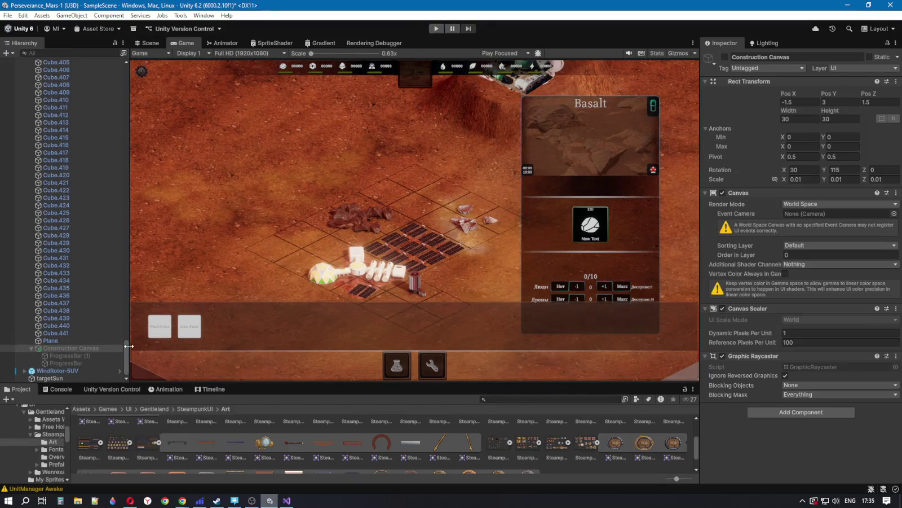
# Step: Enable Construction Canvas, replay and disable it mid-game, then stop and select ProgressBar (1)
pyautogui.click(724, 57)
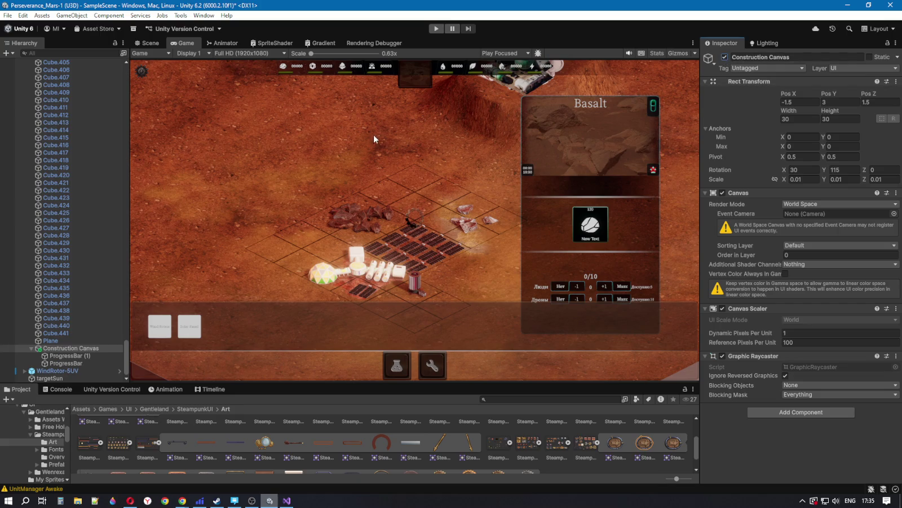
pyautogui.click(436, 29)
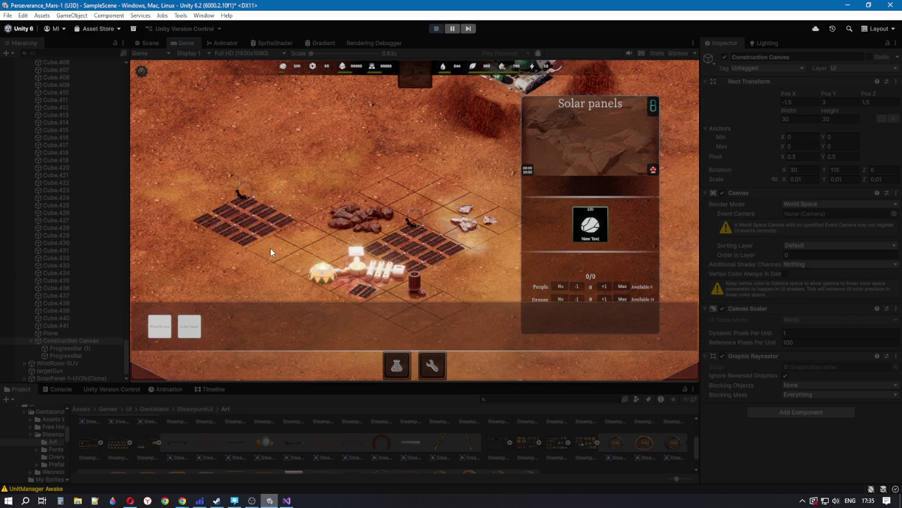
pyautogui.click(74, 340)
pyautogui.click(724, 57)
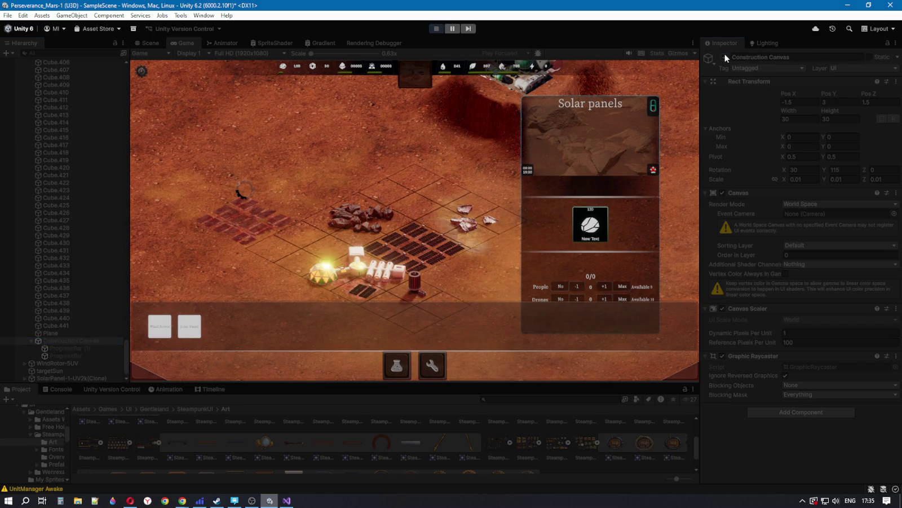
pyautogui.click(436, 28)
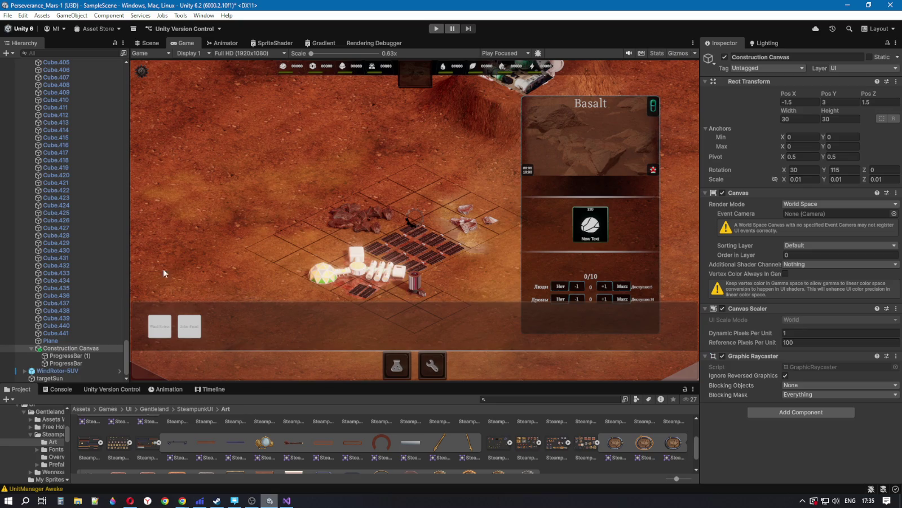
pyautogui.click(77, 356)
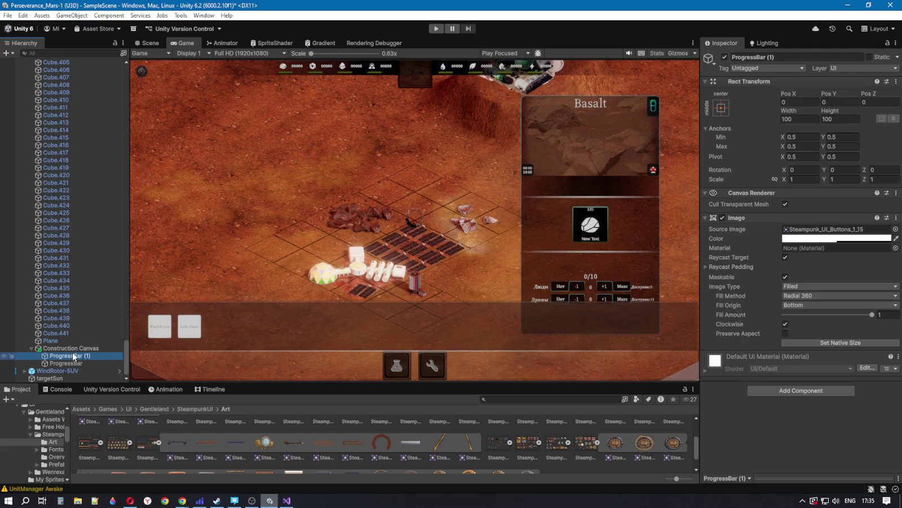
# Step: Compare the image settings of ProgressBar and ProgressBar (1) under Construction Canvas
pyautogui.press('Up')
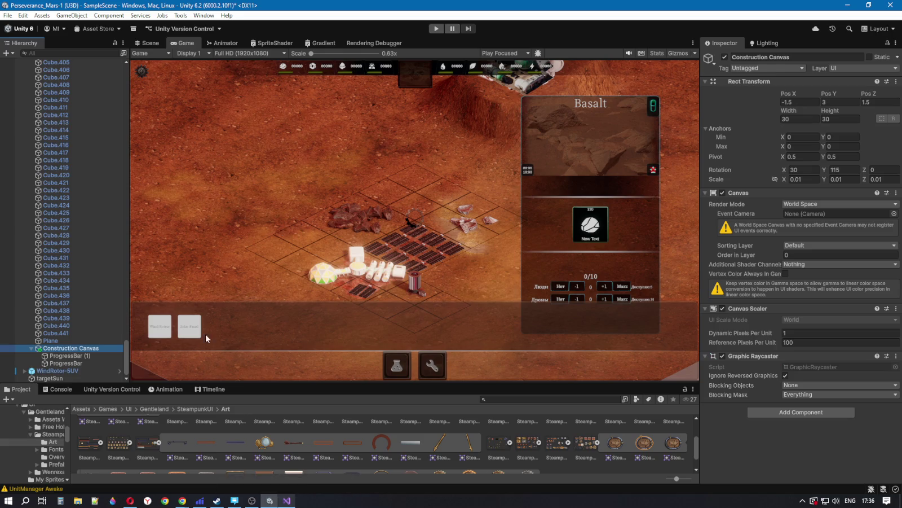
pyautogui.click(84, 356)
pyautogui.click(73, 368)
pyautogui.click(85, 355)
pyautogui.click(85, 363)
pyautogui.click(88, 356)
pyautogui.click(89, 364)
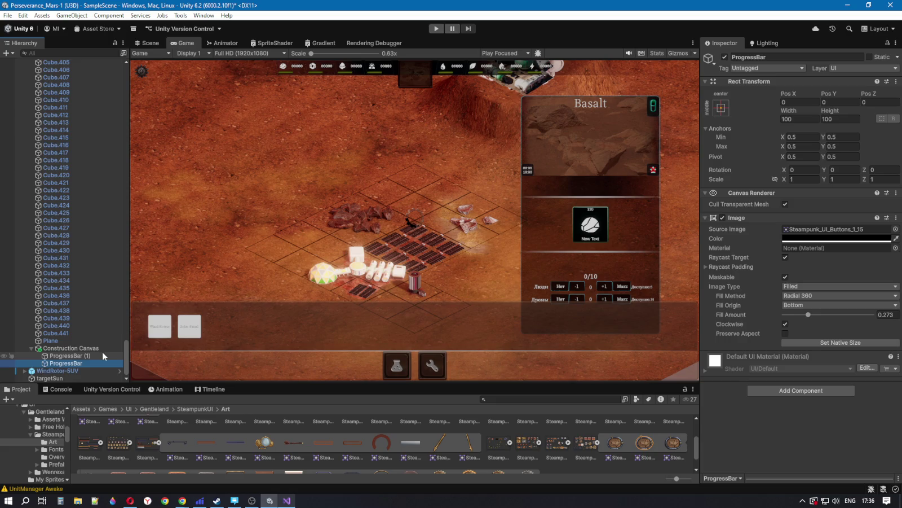
# Step: Inspect the Construction Canvas settings, then bring up the YouTube Short on world-space HP bars in Chrome
pyautogui.click(70, 348)
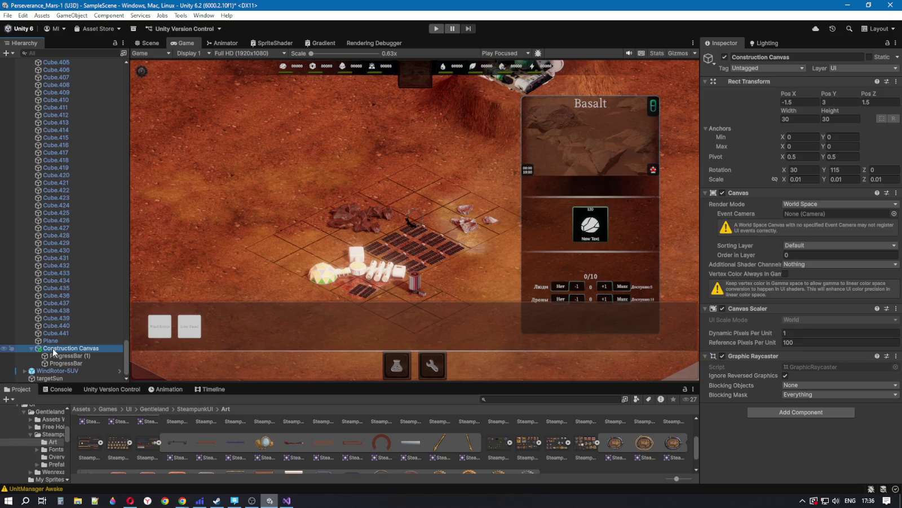
pyautogui.click(183, 501)
pyautogui.click(252, 452)
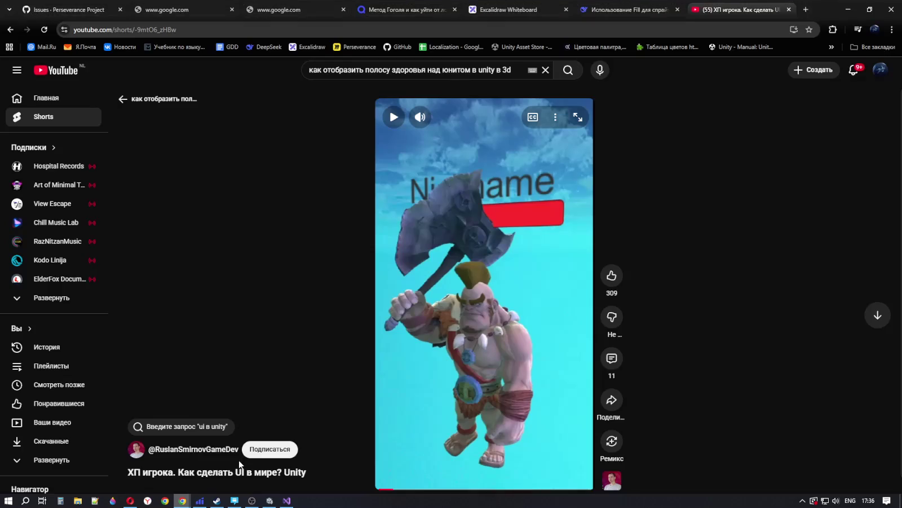
# Step: Flip through the Visual Studio, Unity and Opera windows, minimizing Opera and Unity
pyautogui.click(286, 500)
pyautogui.click(270, 500)
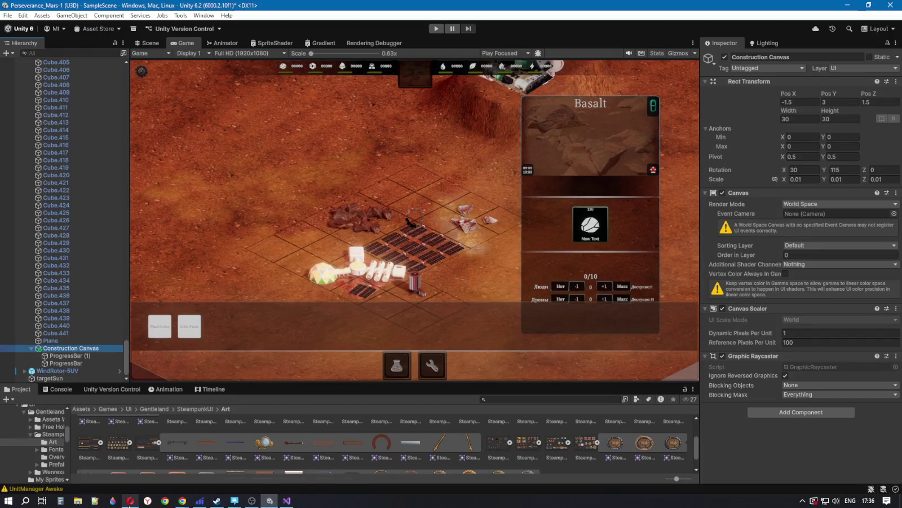
pyautogui.click(131, 500)
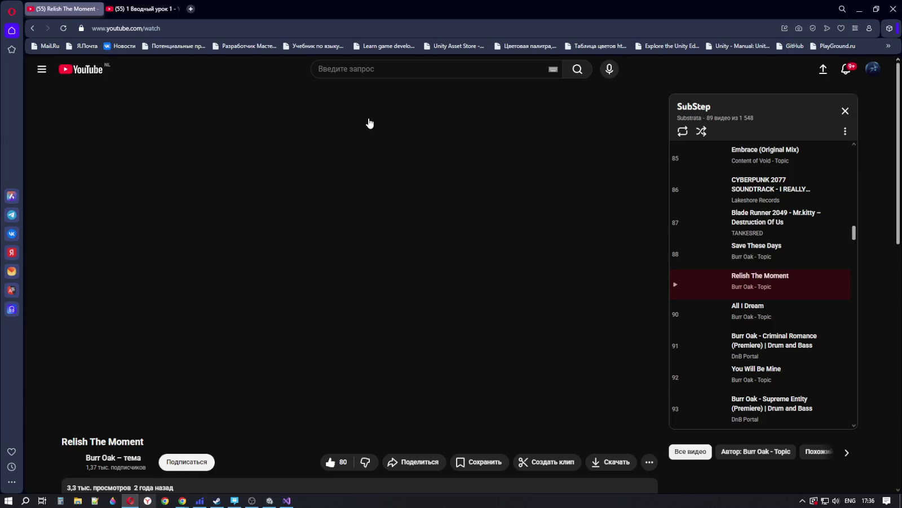
pyautogui.click(860, 9)
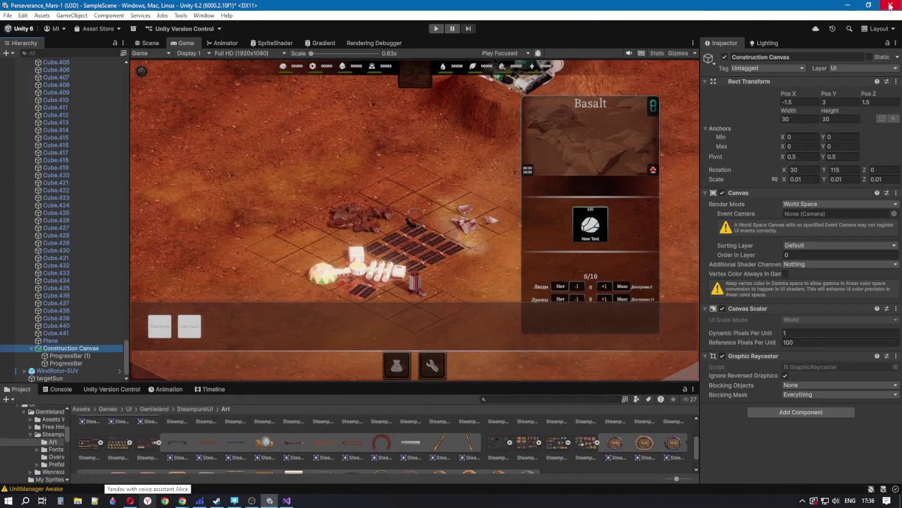
pyautogui.click(848, 5)
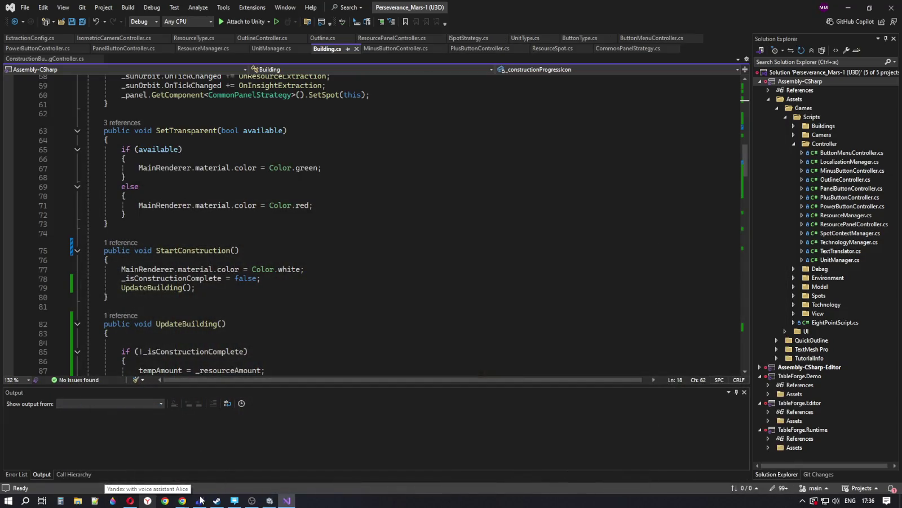
# Step: Bring Chrome forward and open the DeepSeek chat 'Использование Fill для спрайтов в Unity'
pyautogui.moveTo(182, 500)
pyautogui.click(217, 457)
pyautogui.click(401, 9)
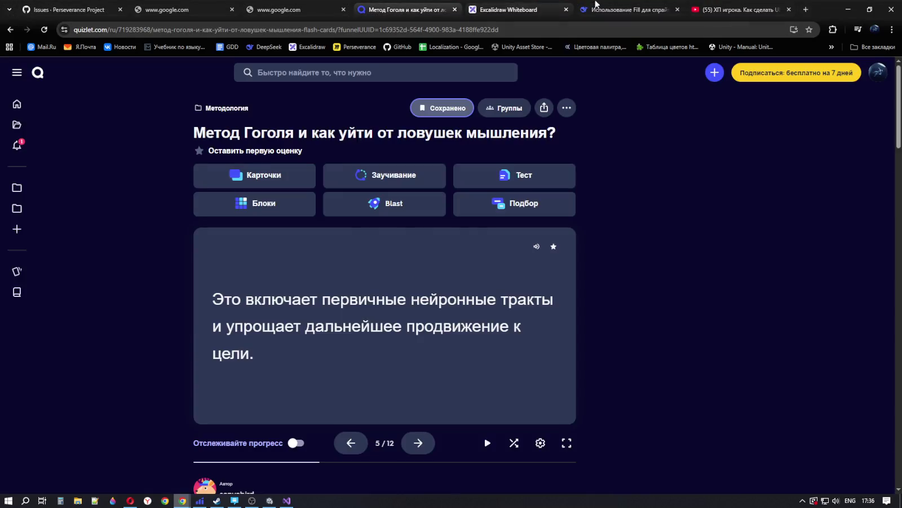
pyautogui.click(626, 10)
pyautogui.scroll(-3, 432, 402)
# Step: Clear the message box and begin the question with 'скажи-ка, пожалуйста, дружище' in Russian
pyautogui.moveTo(574, 435); pyautogui.dragTo(255, 447)
pyautogui.press('BackSpace')
pyautogui.write('crf;')
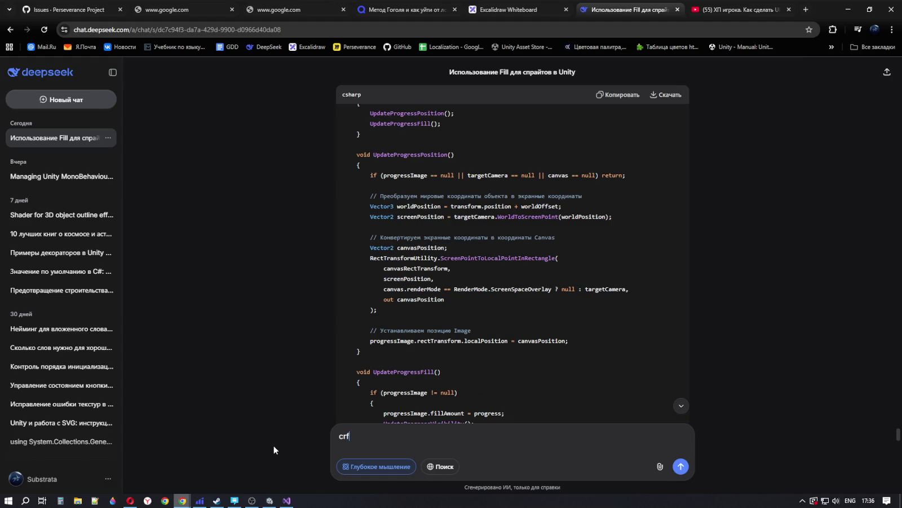
pyautogui.press('BackSpace')
pyautogui.press('BackSpace')
pyautogui.press('BackSpace')
pyautogui.hotkey('alt', 'shift')
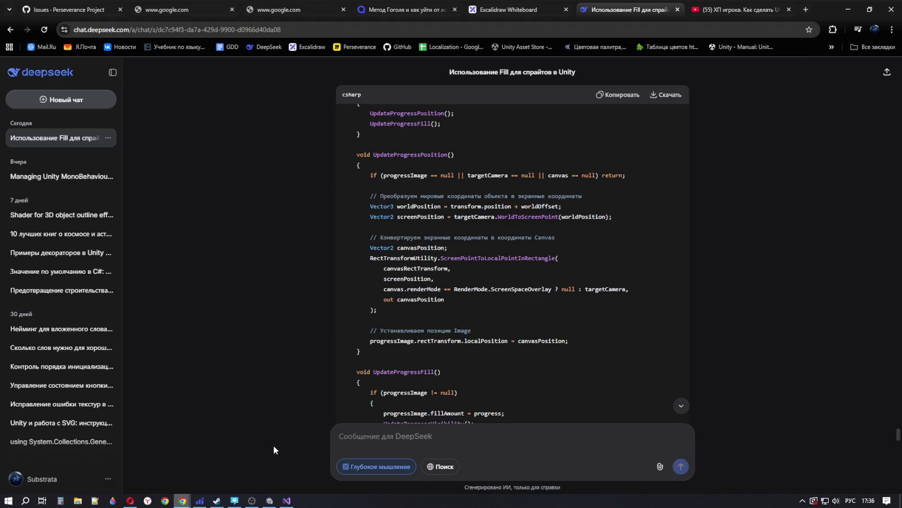
pyautogui.write('скажика ')
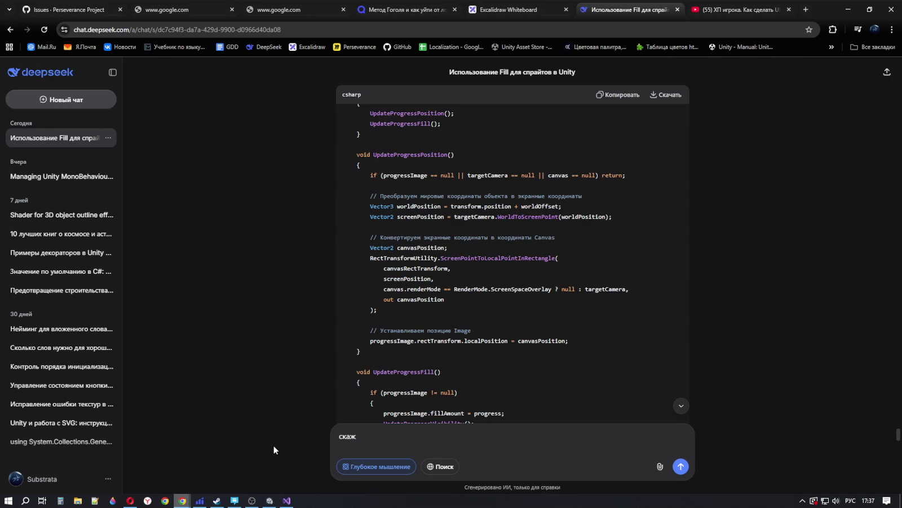
pyautogui.write('пожалу')
pyautogui.write('йс')
pyautogui.write('тв')
pyautogui.press('BackSpace')
pyautogui.write('а,')
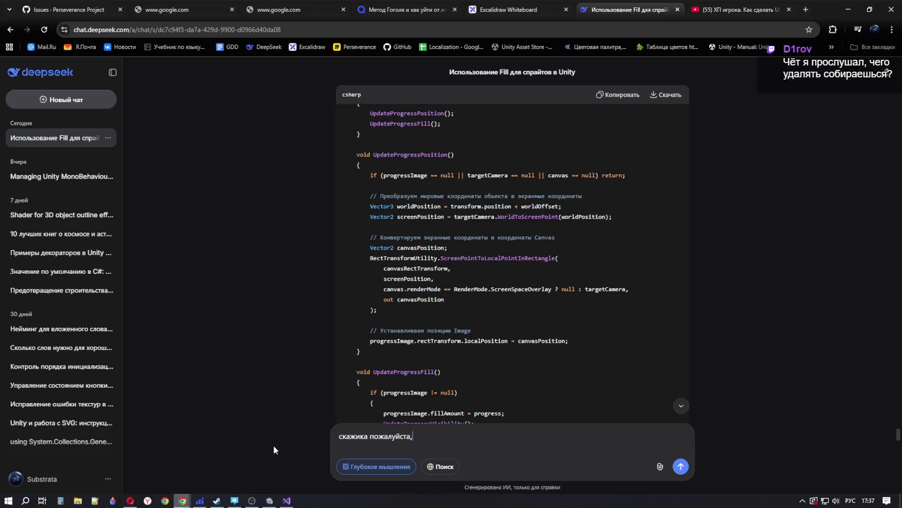
pyautogui.write(' дружище')
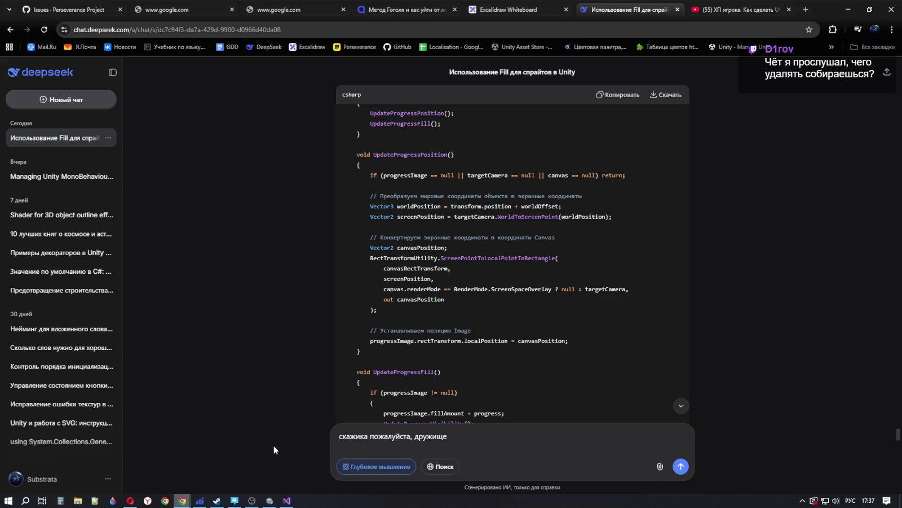
# Step: Continue the question asking whether the Image object can reach its parent Canvas
pyautogui.write('мы млэ')
pyautogui.write('ожем')
pyautogui.write(' через')
pyautogui.write('о')
pyautogui.write('объе')
pyautogui.write('кт')
pyautogui.hotkey('alt', 'shift')
pyautogui.write('mage')
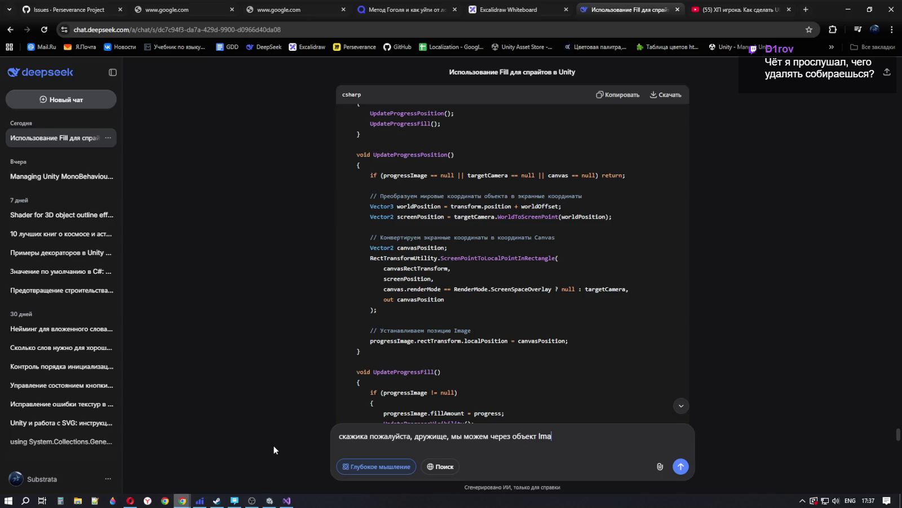
pyautogui.hotkey('alt', 'shift')
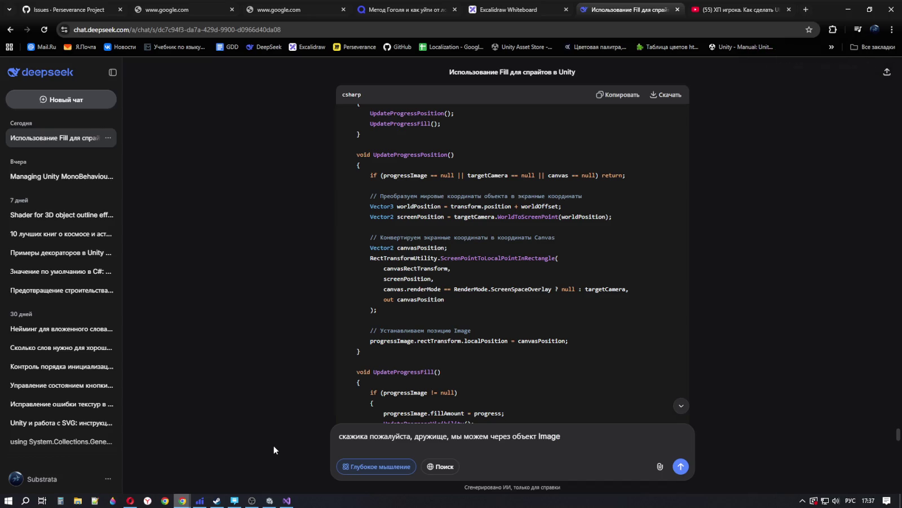
pyautogui.write('братиться к его родителю')
pyautogui.hotkey('alt', 'shift')
pyautogui.write(' Can')
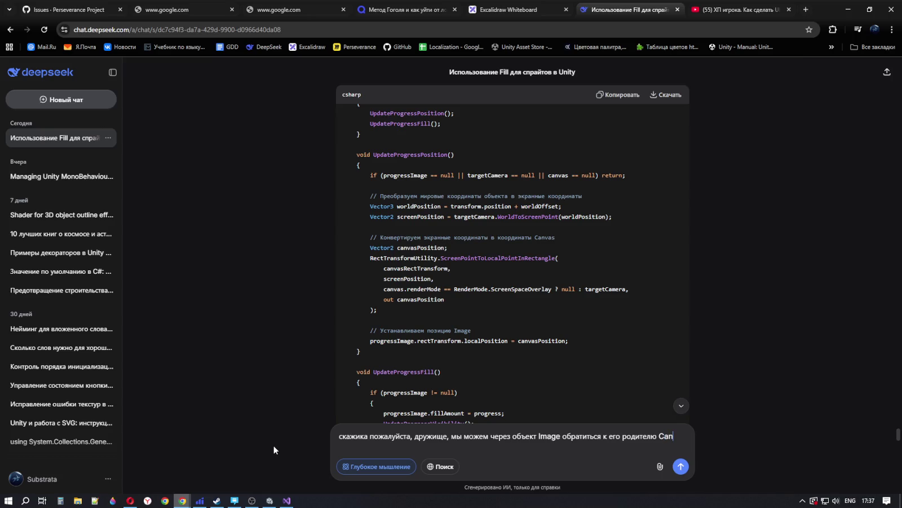
pyautogui.write('vas')
pyautogui.hotkey('alt', 'shift')
pyautogui.write('ии')
pyautogui.press('BackSpace')
# Step: Finish the question by asking to call the Canvas's SetActive(false) method
pyautogui.write('исполь')
pyautogui.write('зовать его ')
pyautogui.write('меторд')
pyautogui.hotkey('alt', 'shift')
pyautogui.write('SetAc')
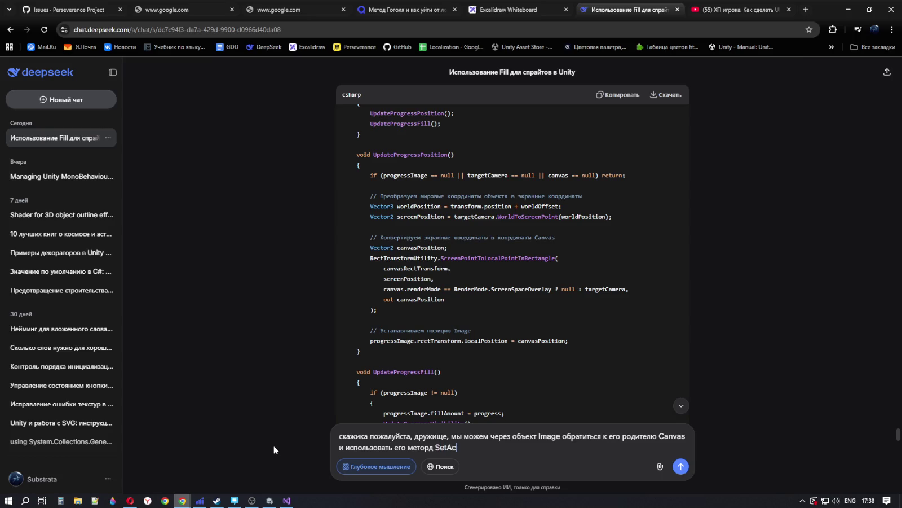
pyautogui.write('tive')
pyautogui.write('()')
pyautogui.press('Left')
pyautogui.write('false')
pyautogui.press('Right')
# Step: Add a question mark and send the SetActive(false) Canvas question to DeepSeek
pyautogui.write('?')
pyautogui.press('Return')
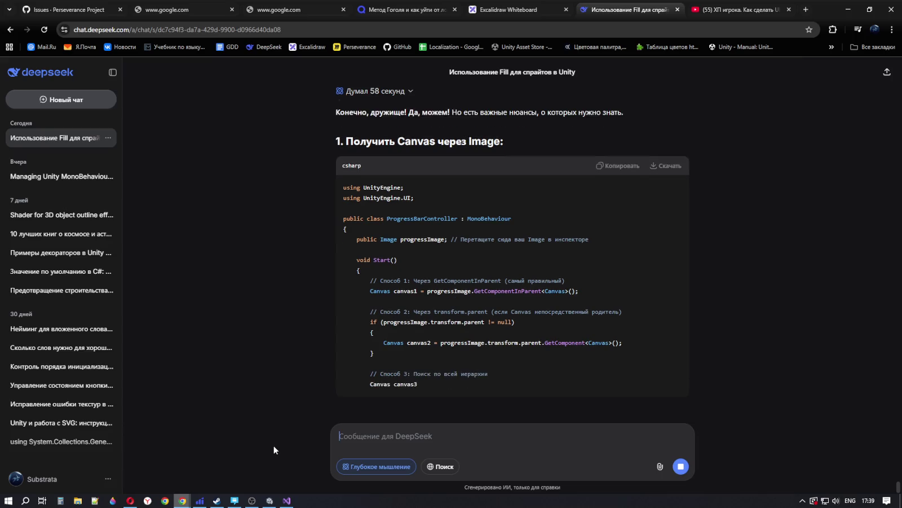
pyautogui.scroll(3, 476, 295)
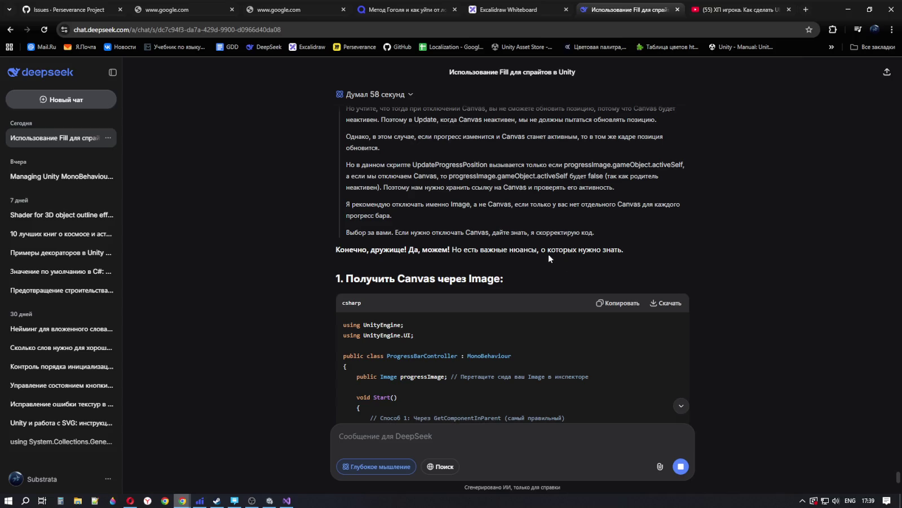
pyautogui.scroll(-5, 614, 257)
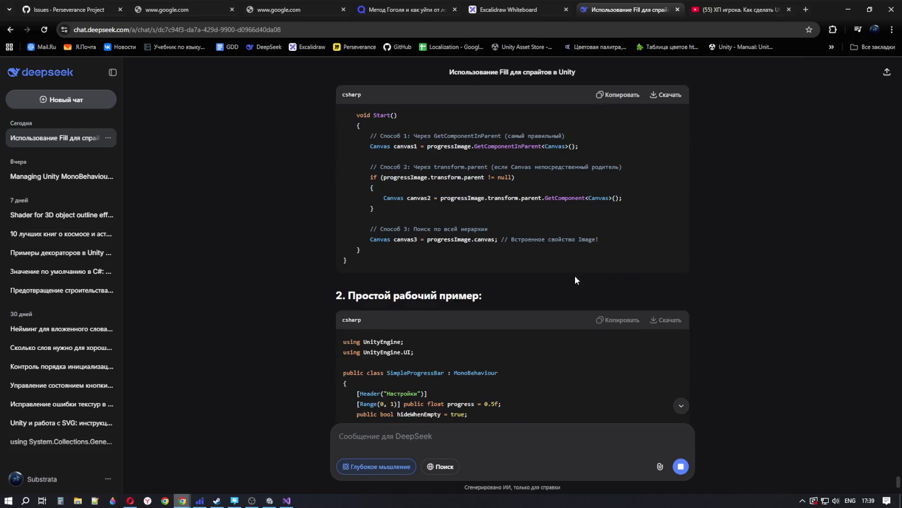
pyautogui.scroll(-6, 574, 276)
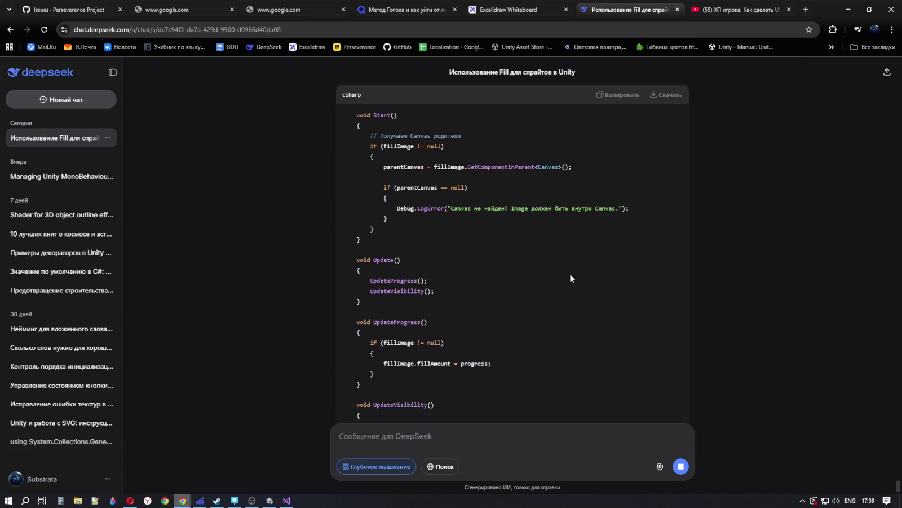
pyautogui.scroll(6, 484, 261)
pyautogui.scroll(-7, 458, 270)
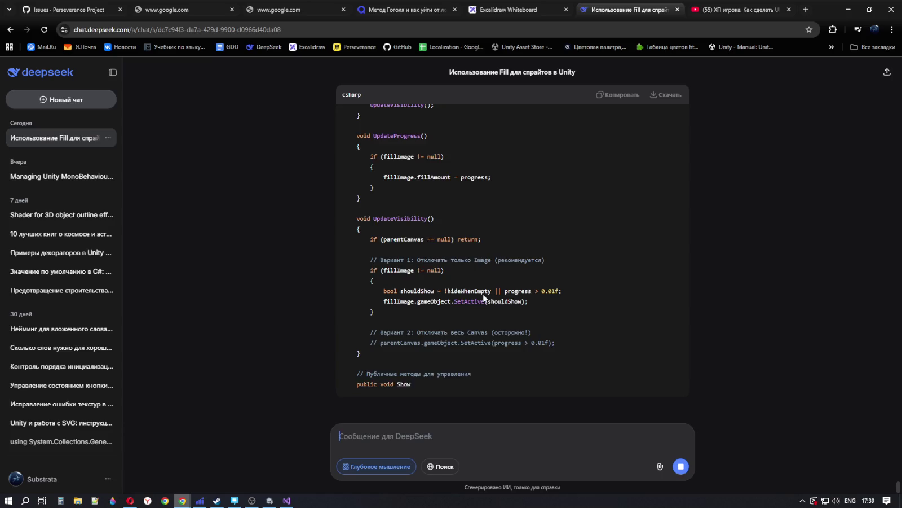
pyautogui.scroll(15, 483, 292)
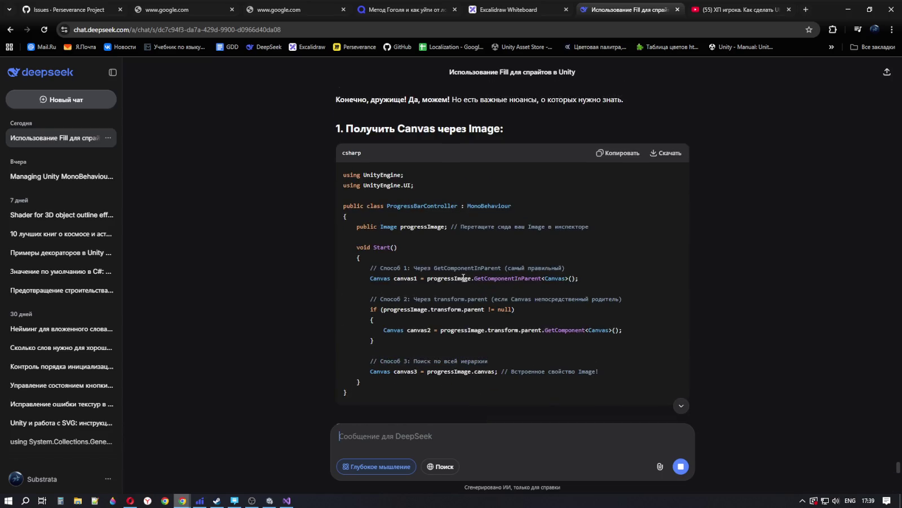
pyautogui.moveTo(428, 268); pyautogui.dragTo(516, 268)
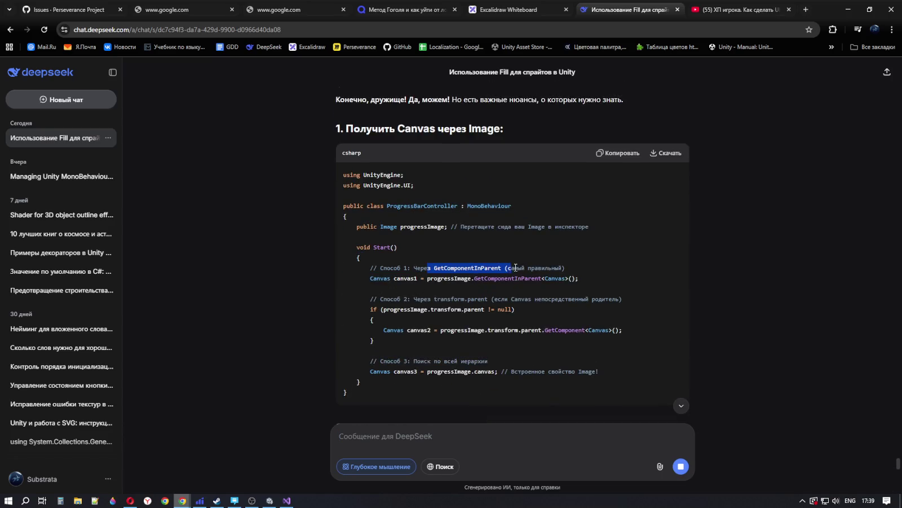
pyautogui.moveTo(586, 271); pyautogui.dragTo(421, 274)
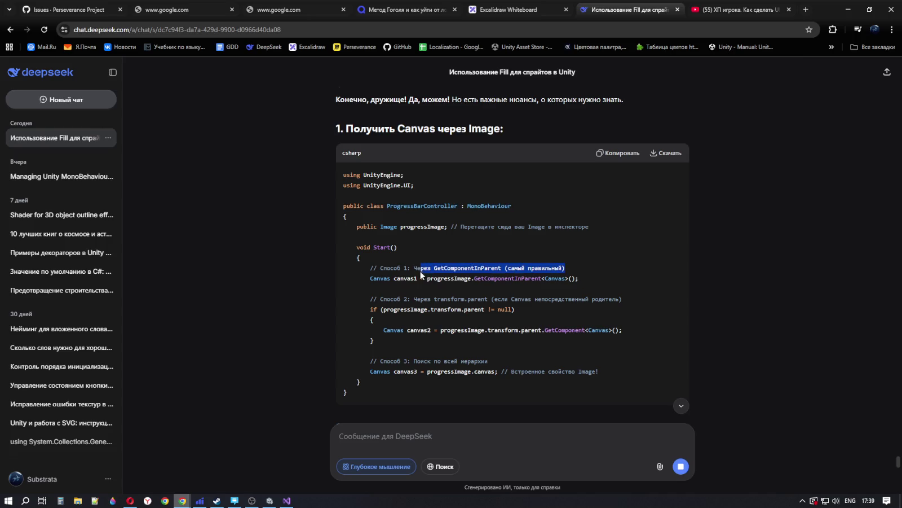
pyautogui.click(574, 269)
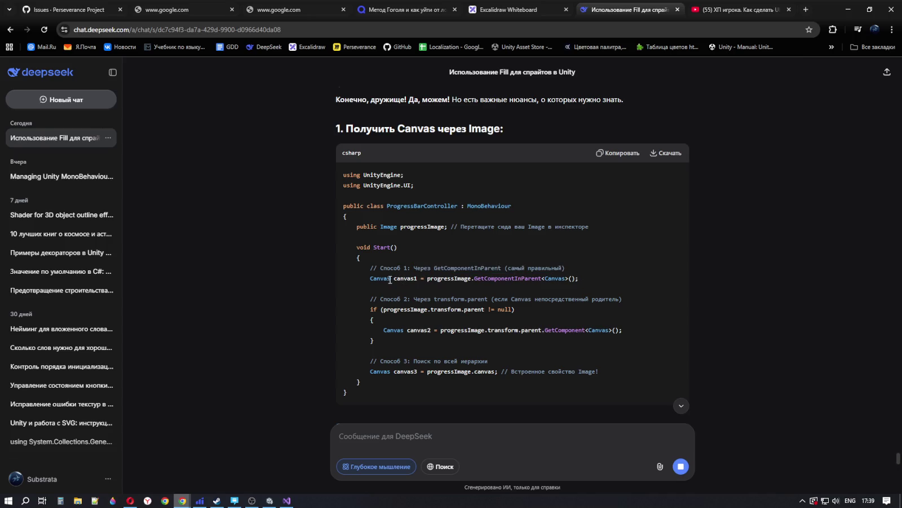
pyautogui.moveTo(371, 279); pyautogui.dragTo(473, 279)
pyautogui.click(512, 279)
pyautogui.doubleClick(405, 276)
pyautogui.click(458, 259)
pyautogui.doubleClick(450, 278)
pyautogui.moveTo(475, 279); pyautogui.dragTo(576, 278)
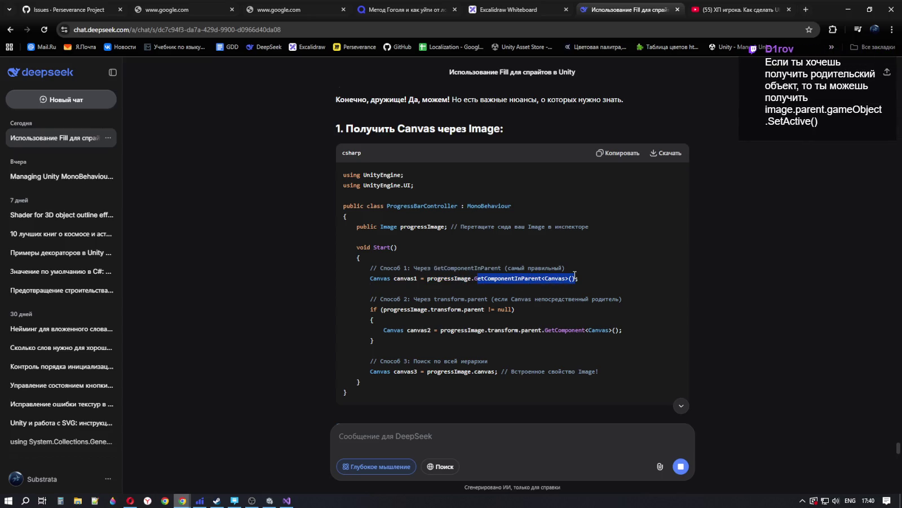
pyautogui.click(400, 325)
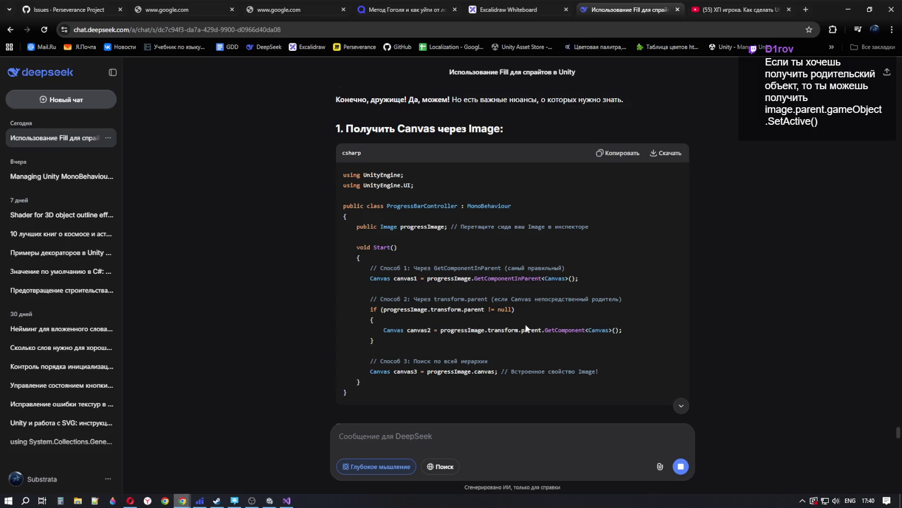
pyautogui.moveTo(372, 278); pyautogui.dragTo(420, 278)
pyautogui.doubleClick(406, 278)
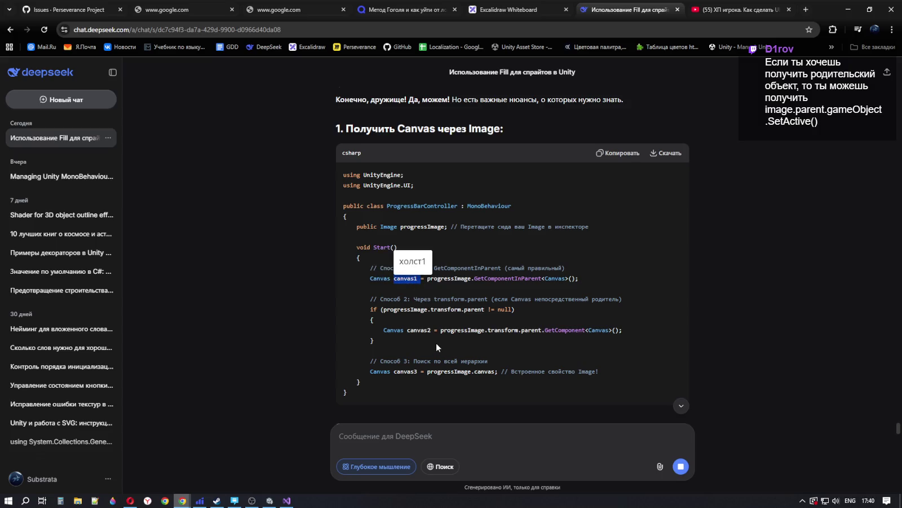
pyautogui.scroll(-5, 436, 343)
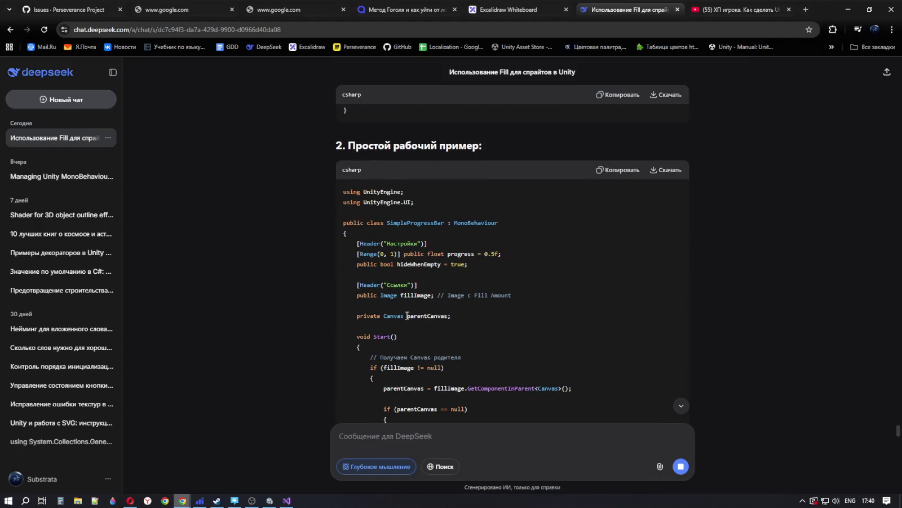
pyautogui.scroll(-1, 418, 375)
pyautogui.scroll(-2, 421, 382)
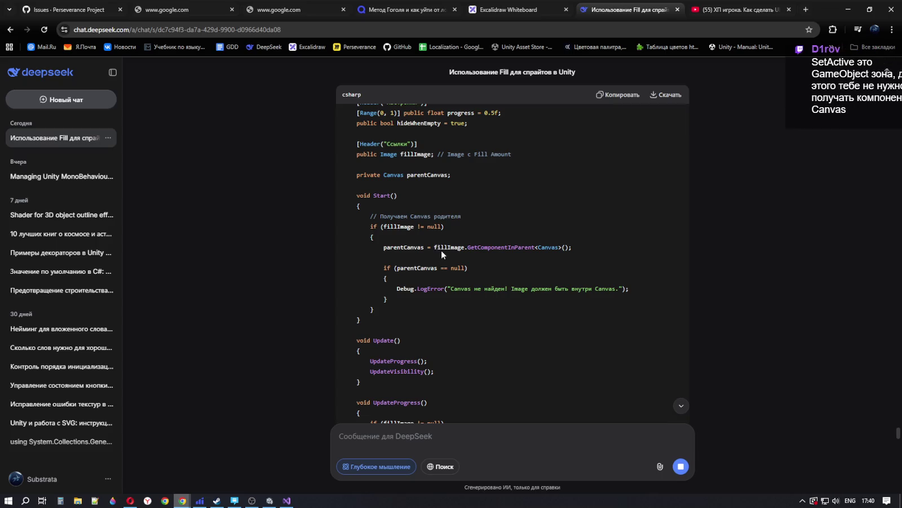
pyautogui.moveTo(434, 248); pyautogui.dragTo(465, 249)
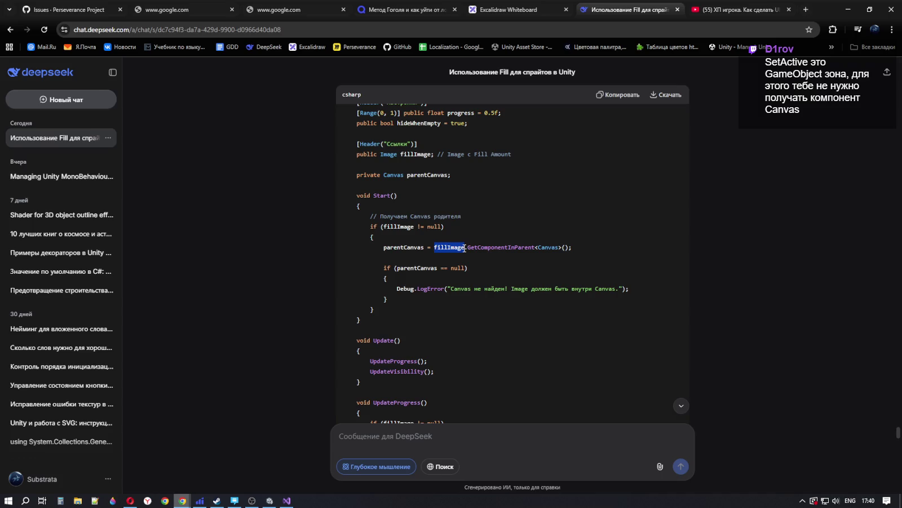
pyautogui.doubleClick(439, 248)
pyautogui.doubleClick(411, 248)
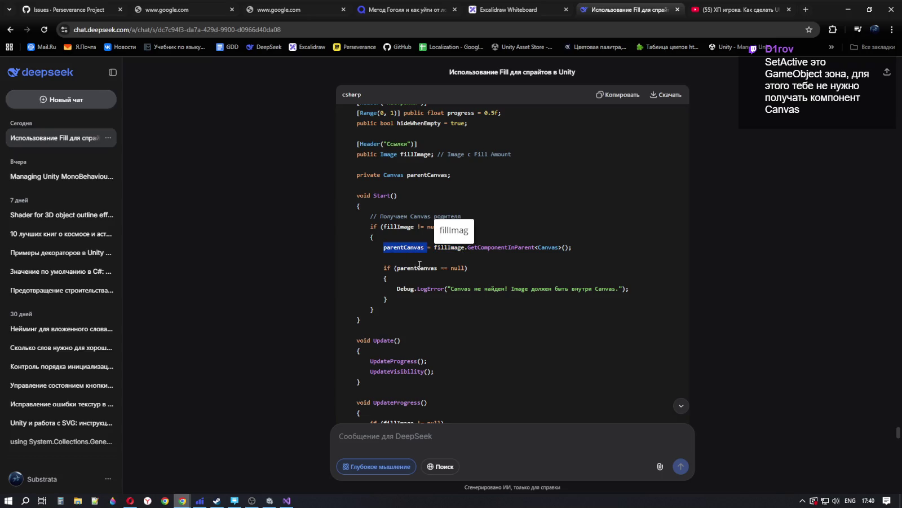
pyautogui.click(497, 268)
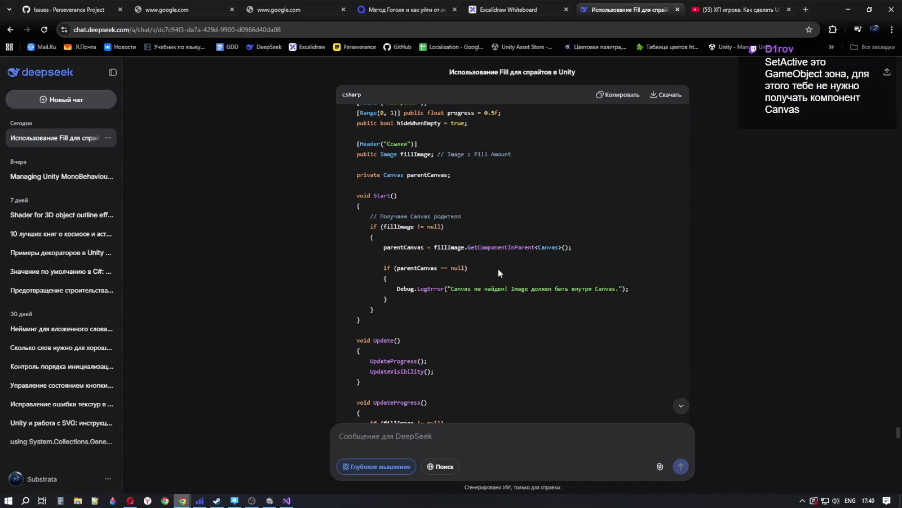
pyautogui.scroll(2, 496, 270)
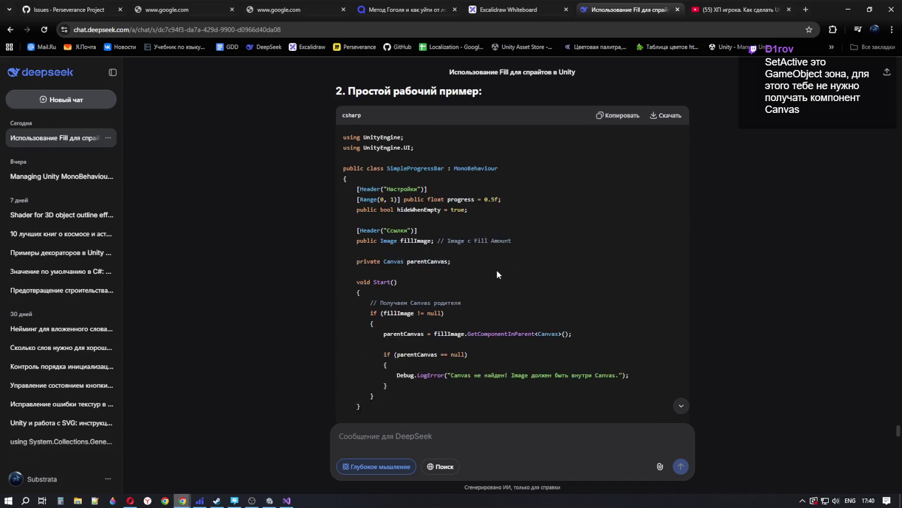
pyautogui.scroll(-5, 496, 269)
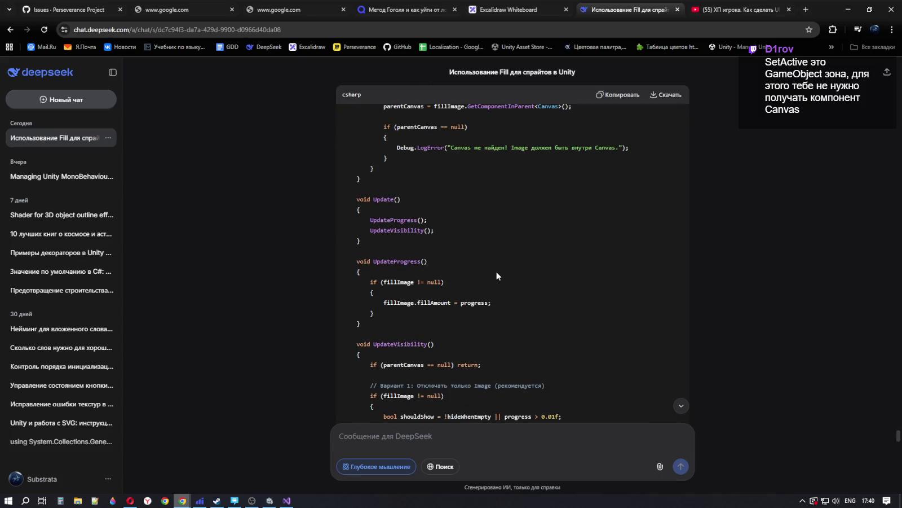
pyautogui.scroll(-3, 495, 276)
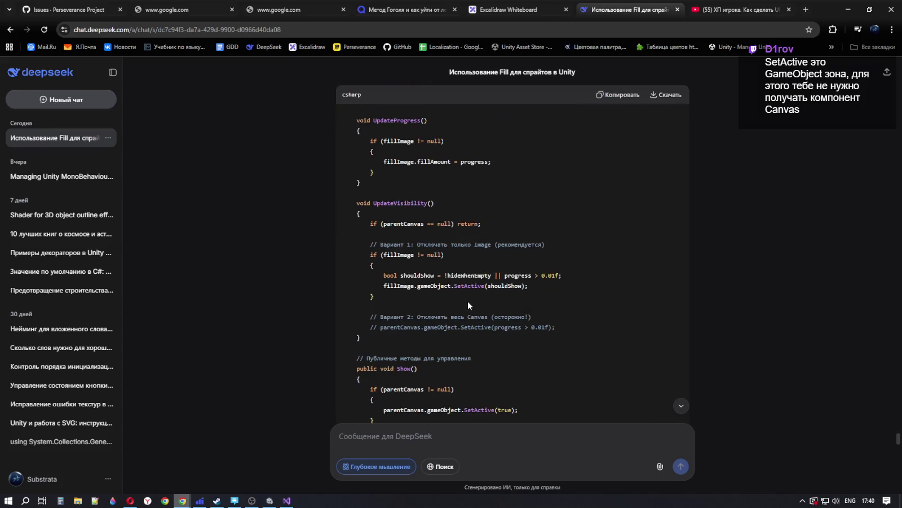
pyautogui.moveTo(383, 286); pyautogui.dragTo(533, 287)
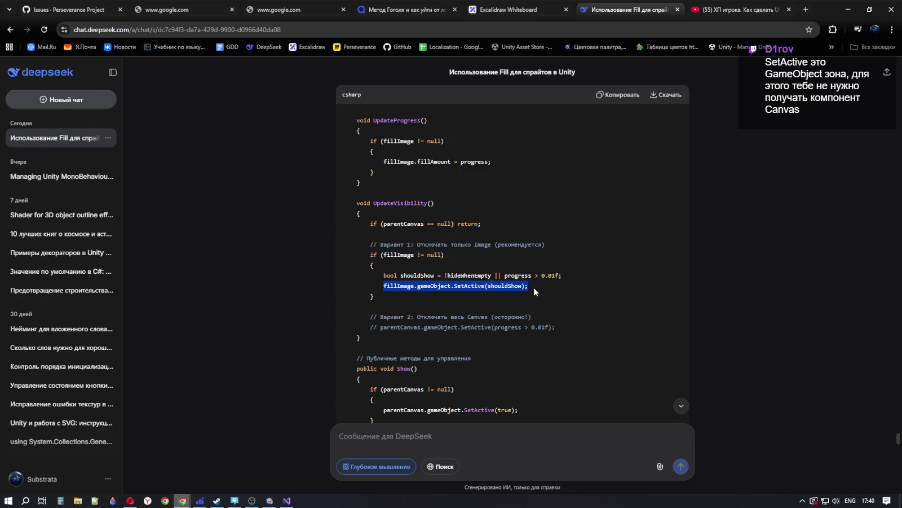
pyautogui.click(580, 311)
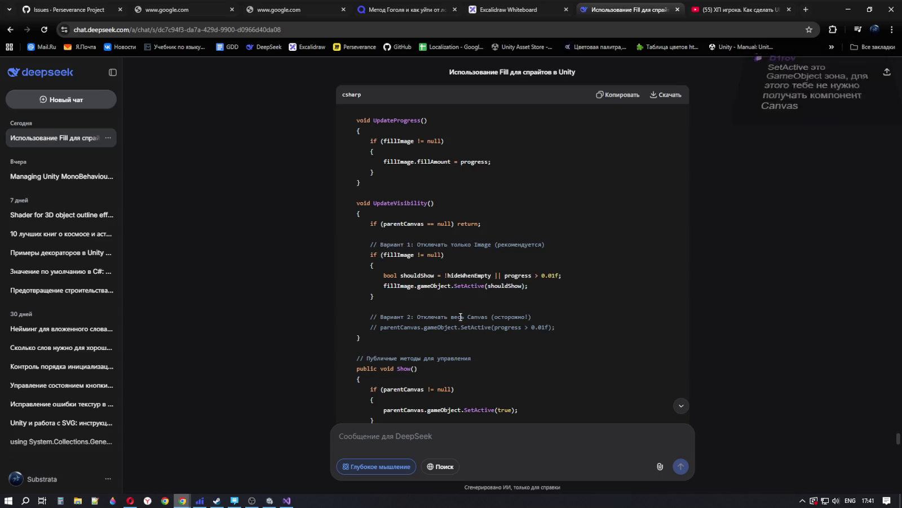
pyautogui.moveTo(383, 286)
pyautogui.mouseDown()
pyautogui.moveTo(542, 285)
pyautogui.moveTo(384, 286)
pyautogui.mouseUp()
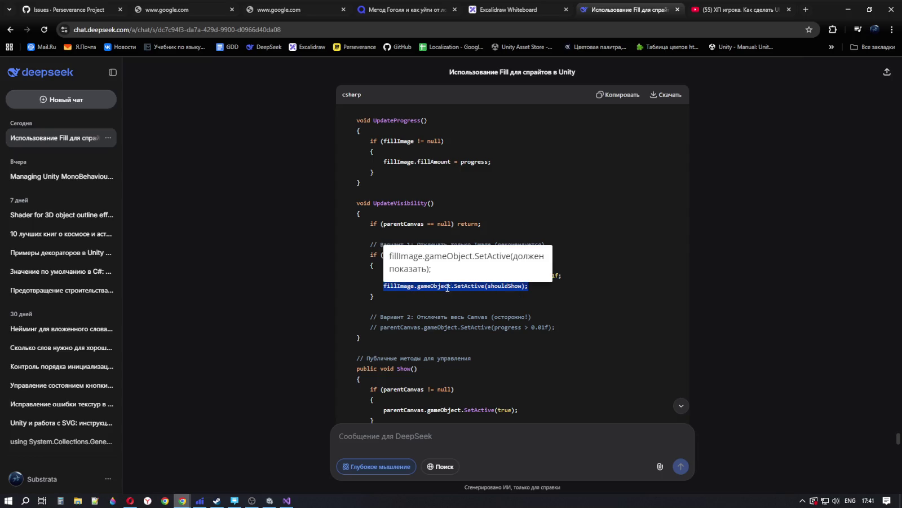
pyautogui.click(542, 288)
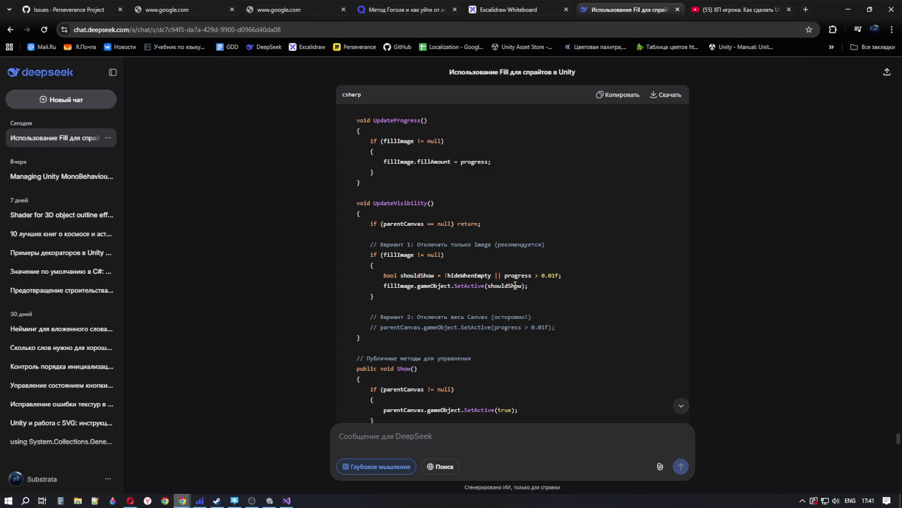
pyautogui.moveTo(384, 287); pyautogui.dragTo(535, 287)
pyautogui.scroll(-2, 537, 286)
pyautogui.click(571, 277)
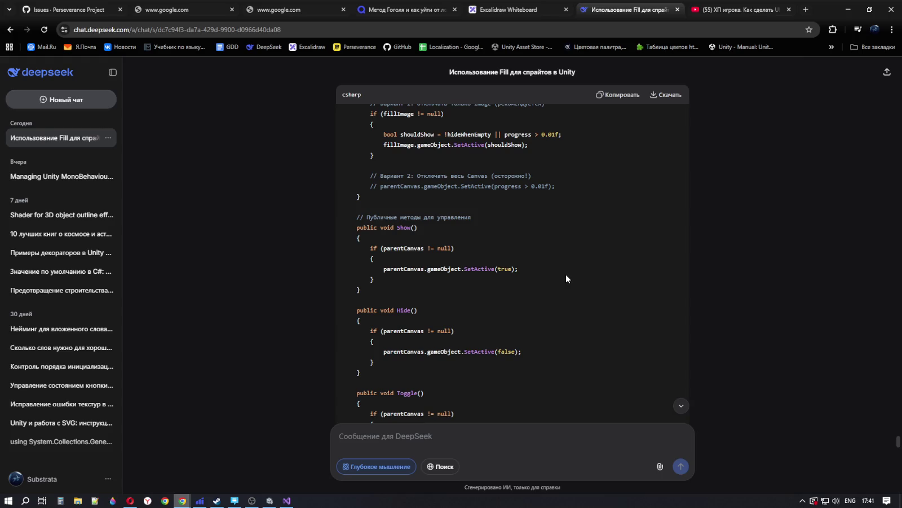
pyautogui.doubleClick(480, 268)
pyautogui.click(472, 272)
pyautogui.doubleClick(472, 270)
pyautogui.moveTo(504, 269); pyautogui.dragTo(510, 269)
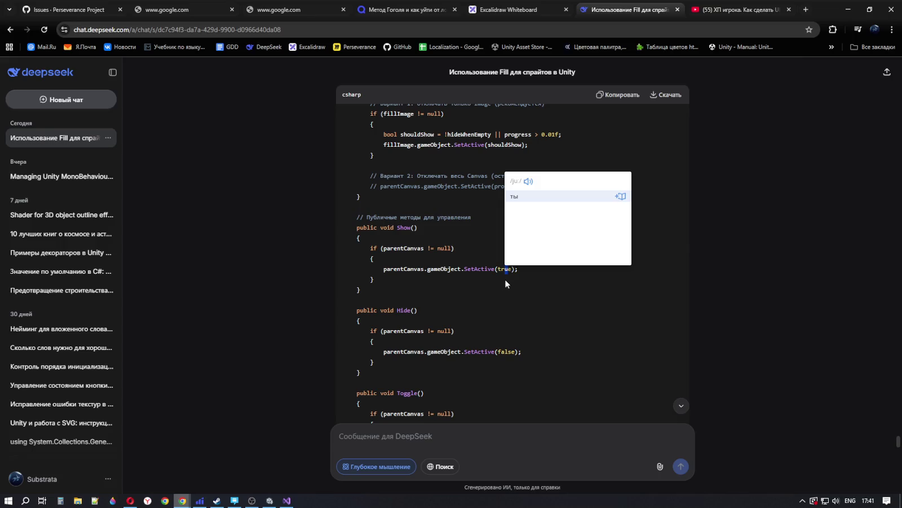
pyautogui.moveTo(384, 269)
pyautogui.mouseDown()
pyautogui.moveTo(543, 268)
pyautogui.moveTo(353, 273)
pyautogui.mouseUp()
pyautogui.click(559, 299)
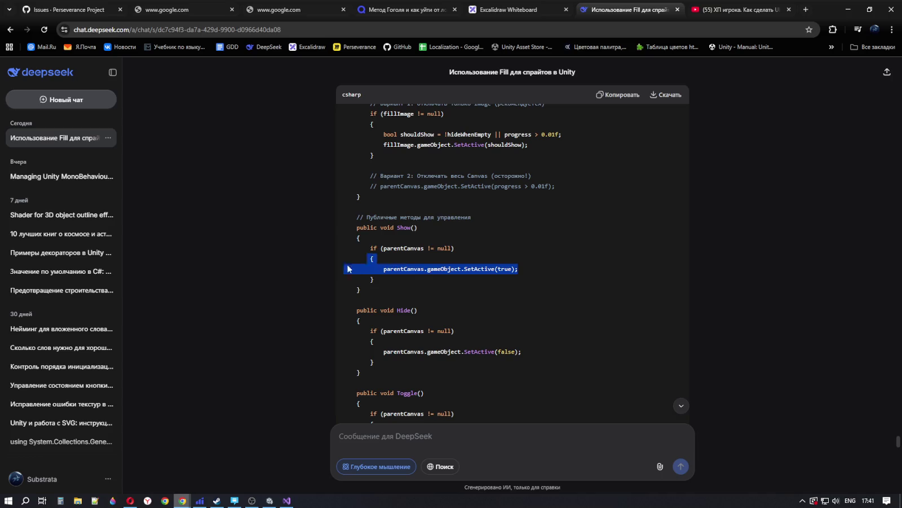
pyautogui.moveTo(535, 271); pyautogui.dragTo(353, 274)
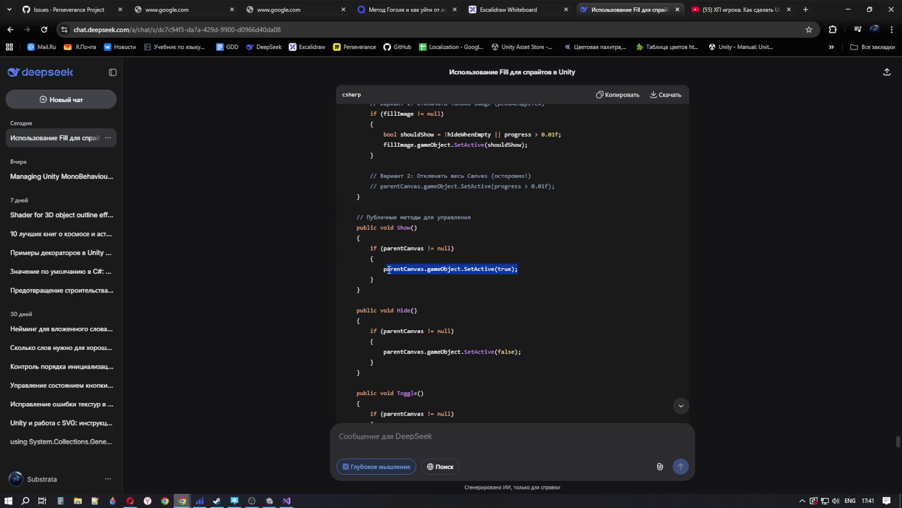
pyautogui.scroll(-5, 568, 290)
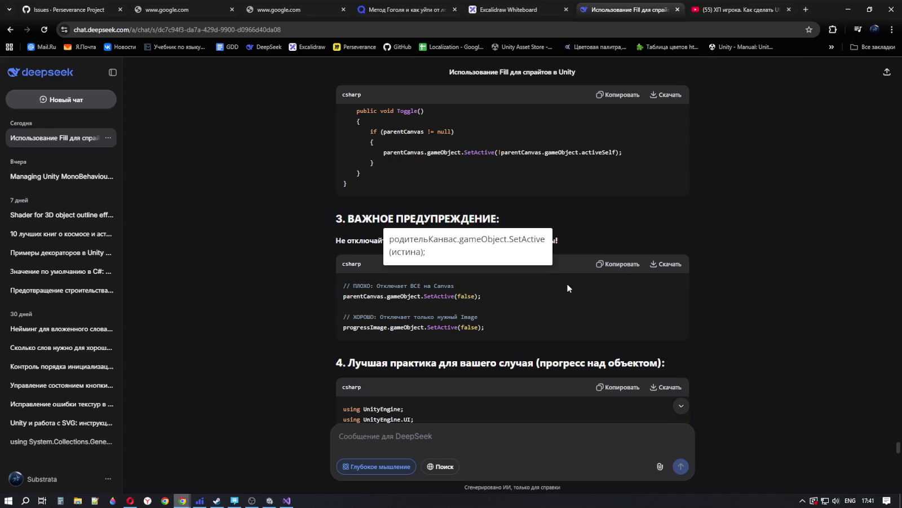
# Step: Dismiss the translation popup and read through sections 4–6 of the DeepSeek answer
pyautogui.click(566, 304)
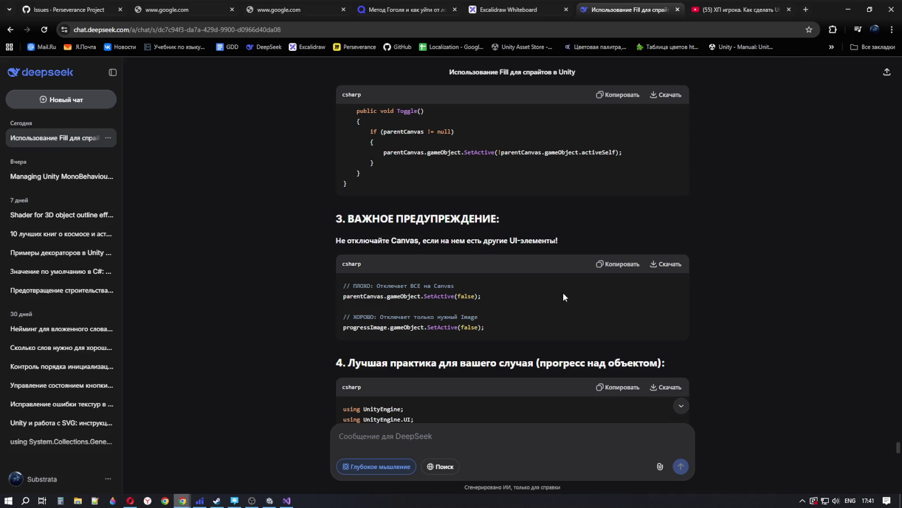
pyautogui.scroll(-2, 566, 292)
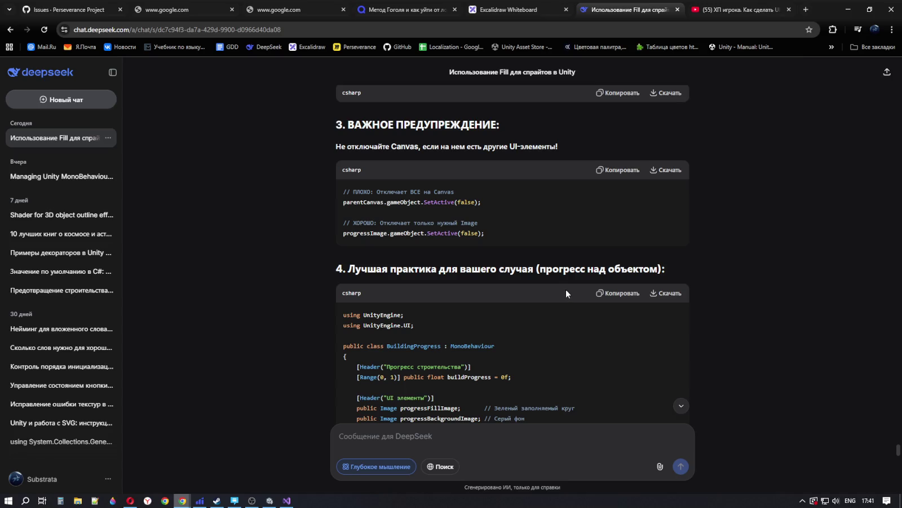
pyautogui.scroll(-10, 565, 289)
pyautogui.scroll(-12, 417, 224)
pyautogui.scroll(-2, 476, 277)
pyautogui.scroll(1, 488, 268)
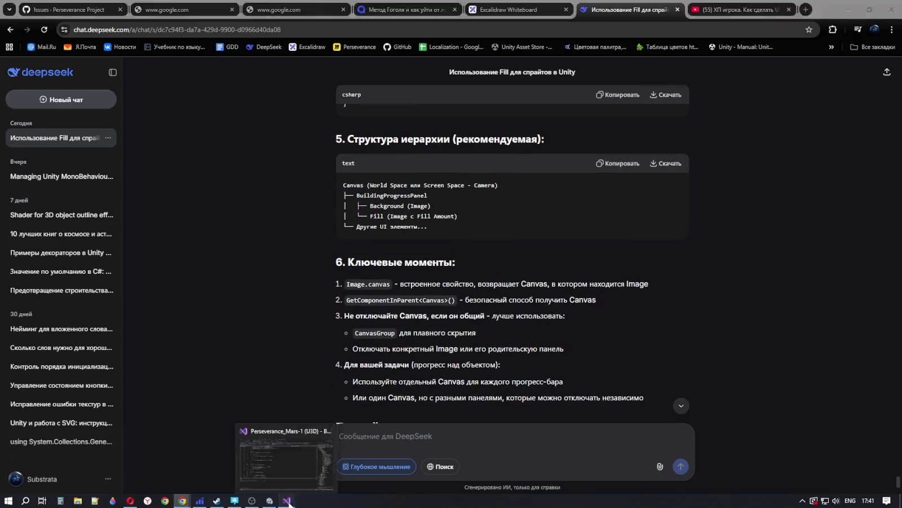
# Step: Return to Building.cs in Visual Studio at StartConstruction and UpdateBuilding
pyautogui.click(287, 501)
pyautogui.scroll(-8, 288, 290)
pyautogui.scroll(7, 288, 290)
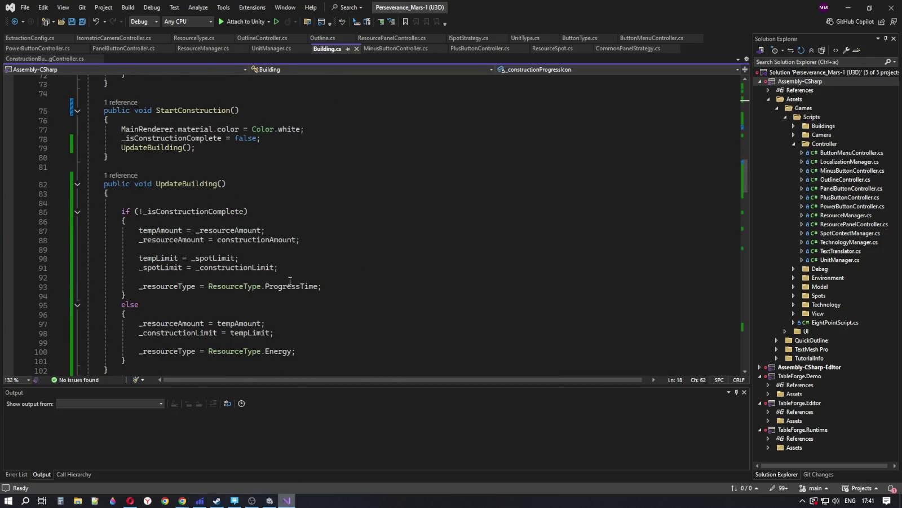
# Step: Place the cursor at the end of the ProgressTime assignment in UpdateBuilding
pyautogui.scroll(3, 291, 280)
pyautogui.click(210, 232)
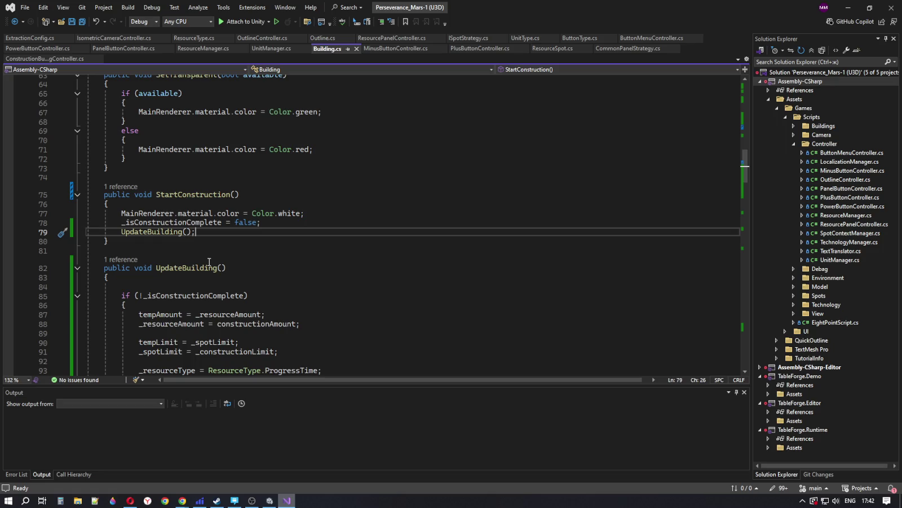
pyautogui.click(288, 313)
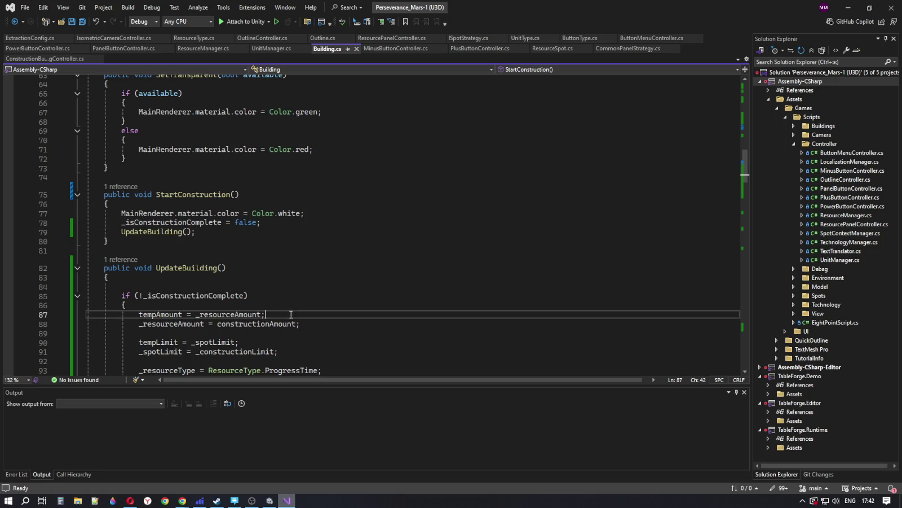
pyautogui.click(313, 352)
pyautogui.scroll(-2, 326, 353)
pyautogui.click(333, 315)
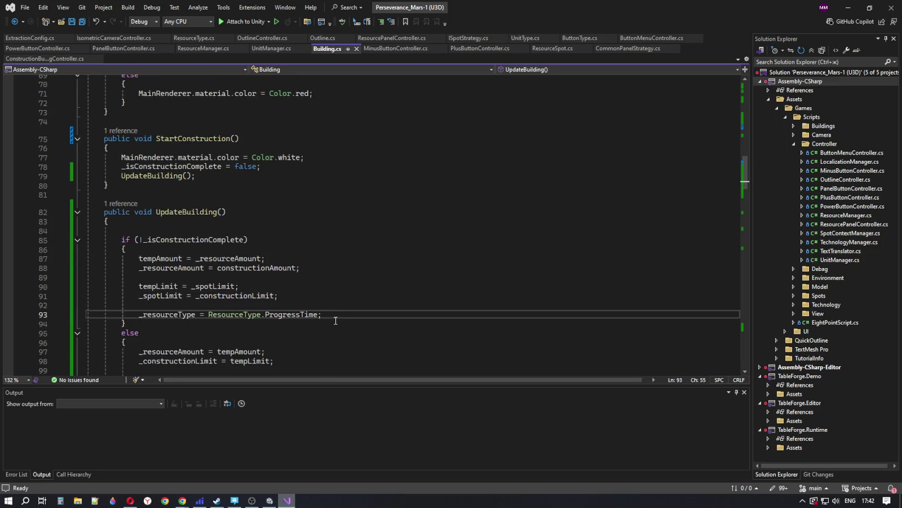
# Step: Add a new line 94 starting _constructionProgressIcon.pare using IntelliSense
pyautogui.press('Return')
pyautogui.write('_')
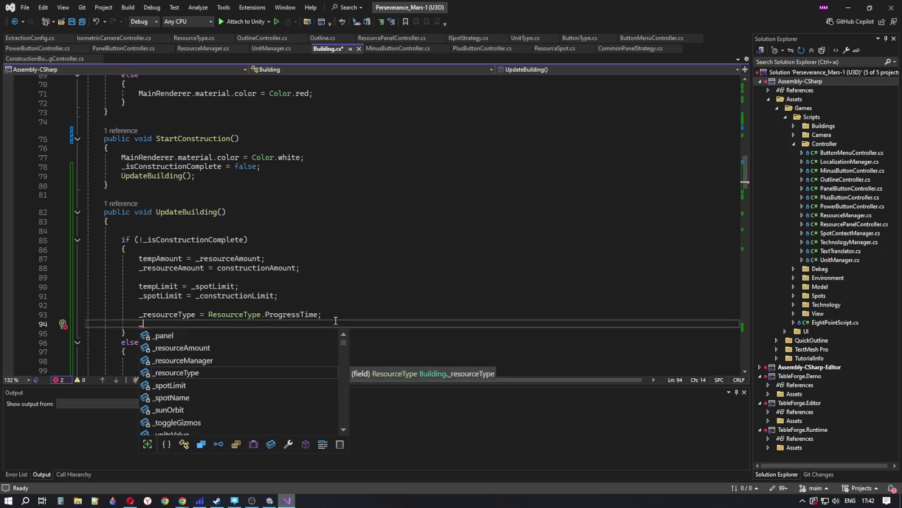
pyautogui.write('i')
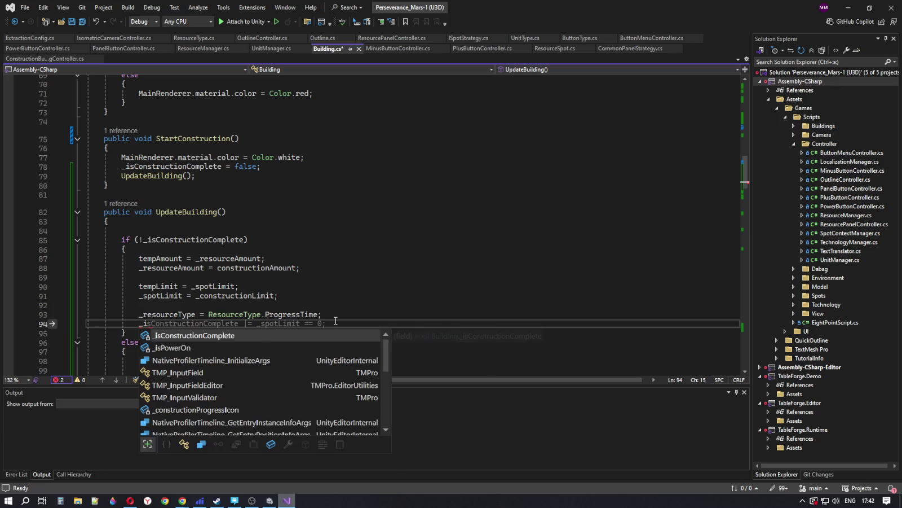
pyautogui.press('BackSpace')
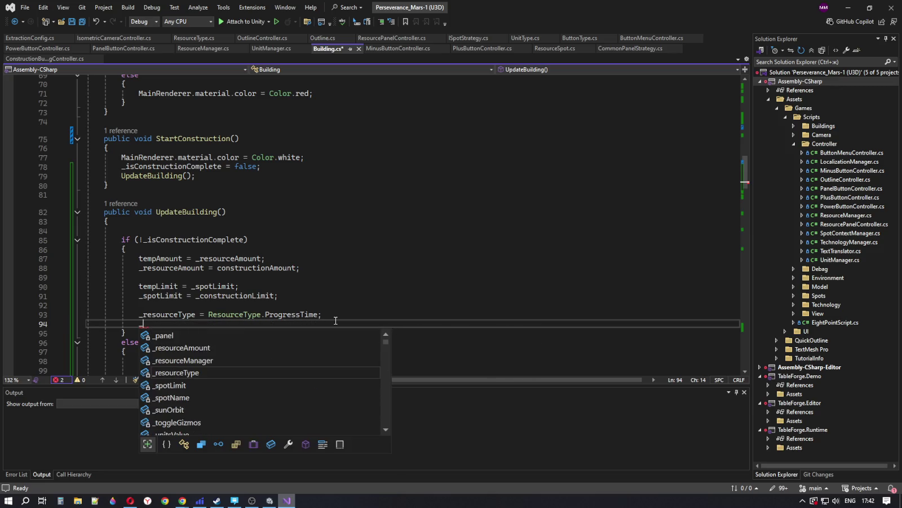
pyautogui.write('c')
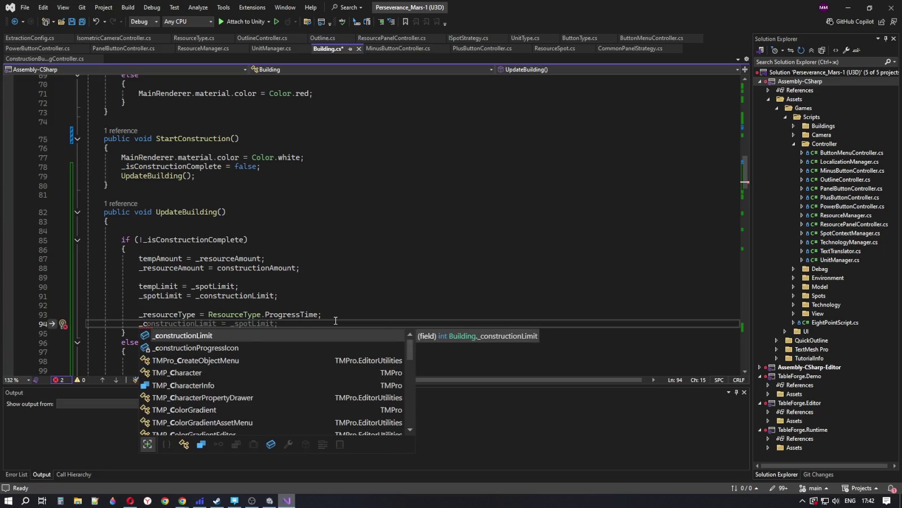
pyautogui.scroll(3, 425, 236)
pyautogui.scroll(20, 425, 235)
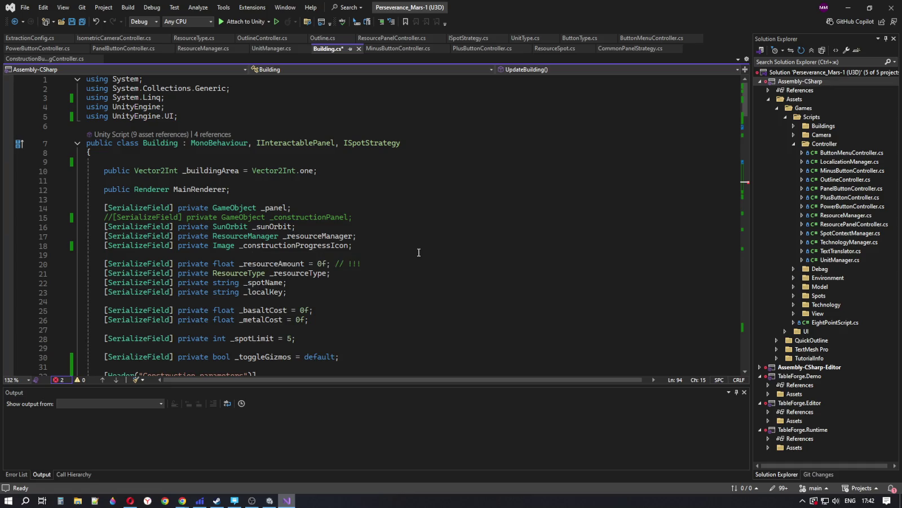
pyautogui.scroll(-20, 418, 252)
pyautogui.scroll(-6, 409, 248)
pyautogui.scroll(8, 405, 243)
pyautogui.press('BackSpace')
pyautogui.press('BackSpace')
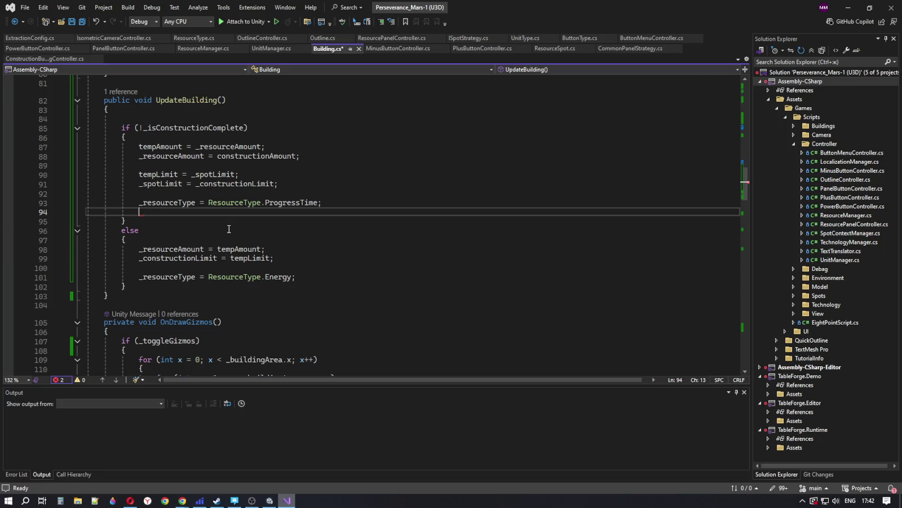
pyautogui.write('_c')
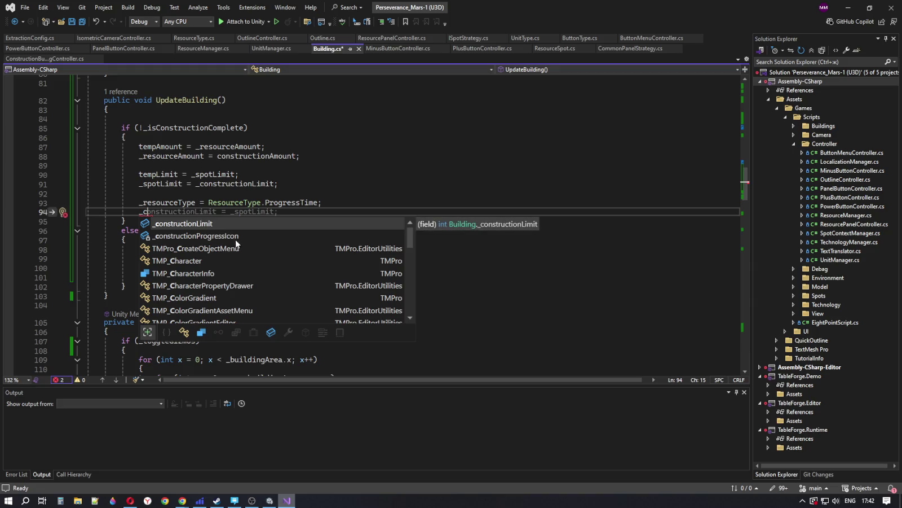
pyautogui.click(236, 242)
pyautogui.doubleClick(245, 240)
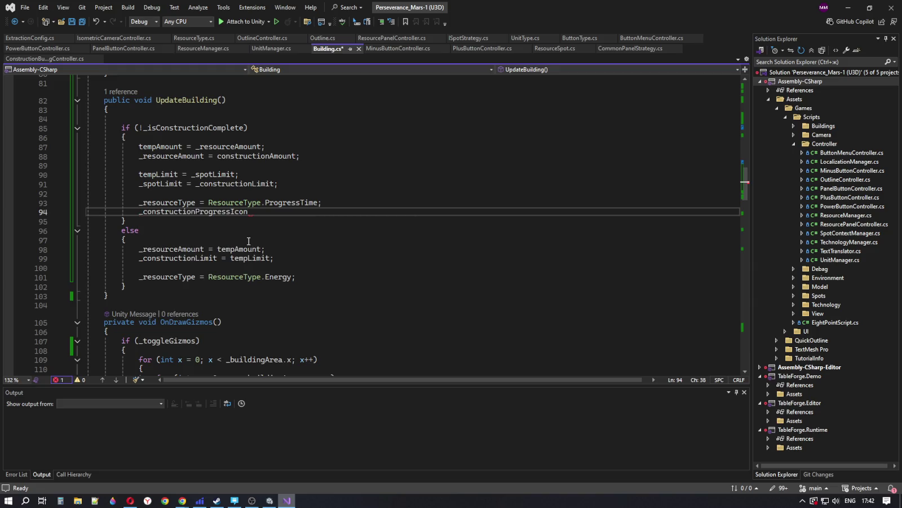
pyautogui.write('.')
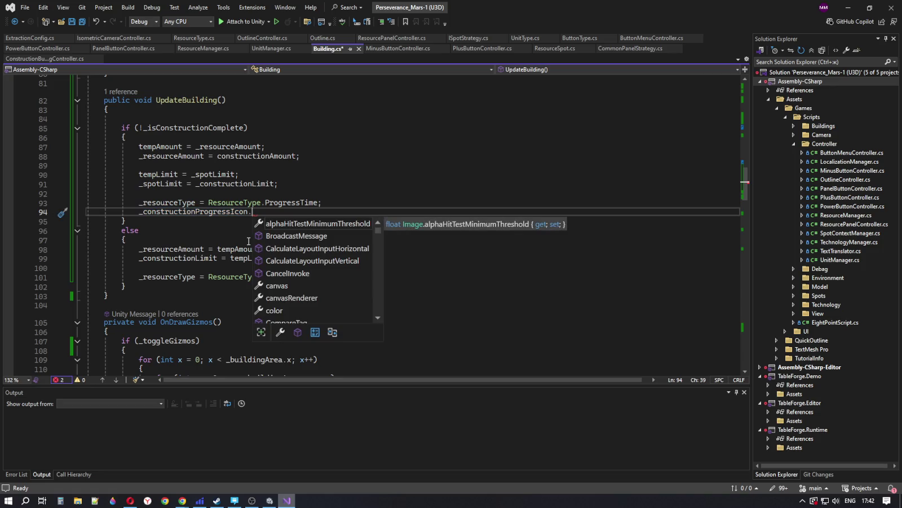
pyautogui.write('pa')
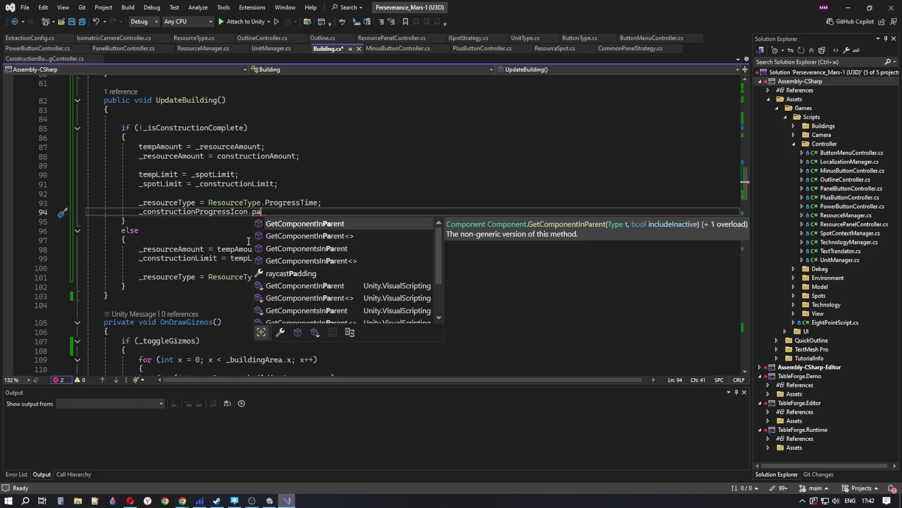
pyautogui.write('re')
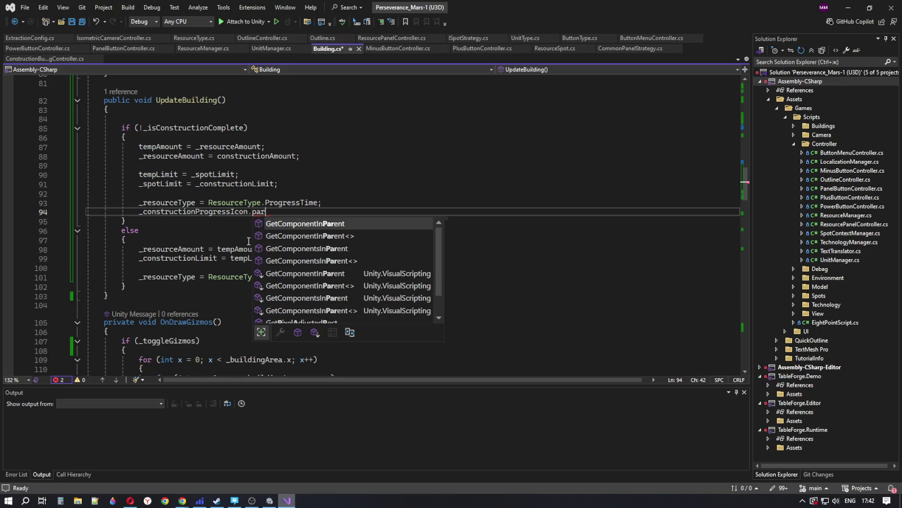
# Step: Bring the DeepSeek chat in Chrome back to the front
pyautogui.click(129, 500)
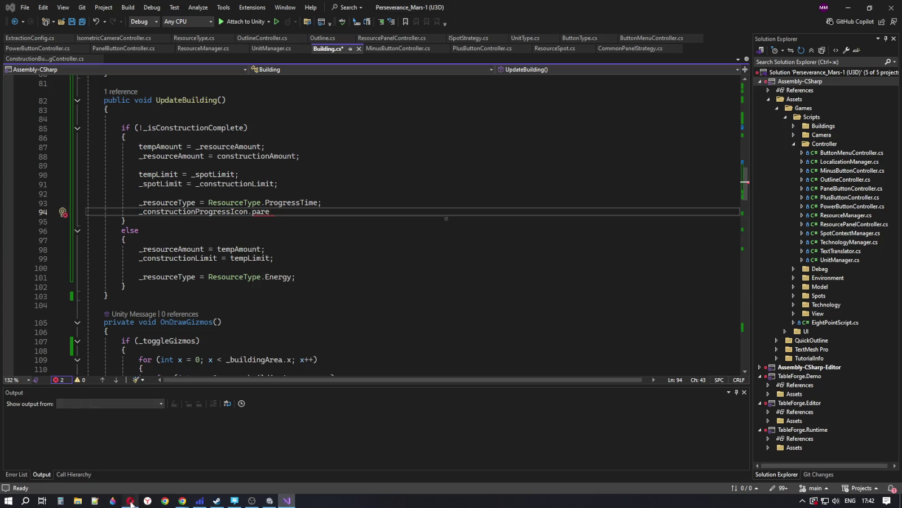
pyautogui.moveTo(182, 500)
pyautogui.click(223, 478)
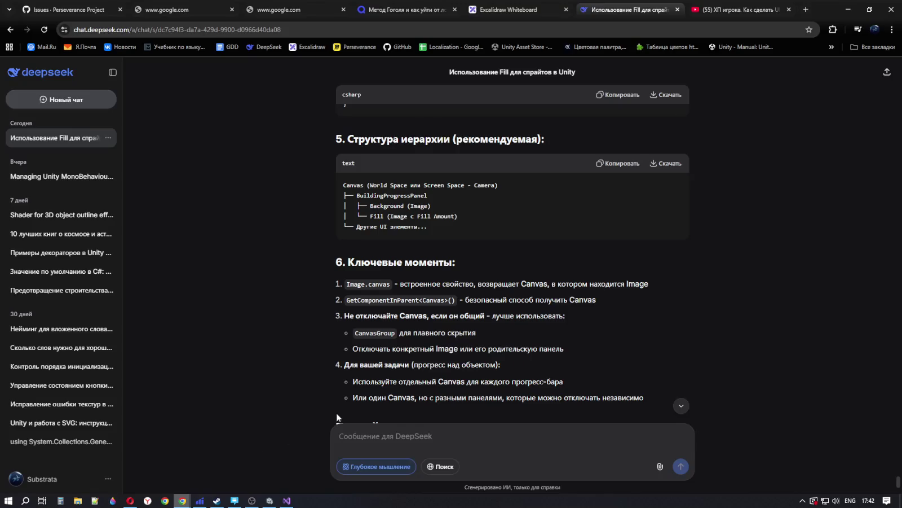
# Step: Scroll through the SimpleProgressBar example code in the DeepSeek answer
pyautogui.scroll(-4, 493, 323)
pyautogui.scroll(5, 488, 319)
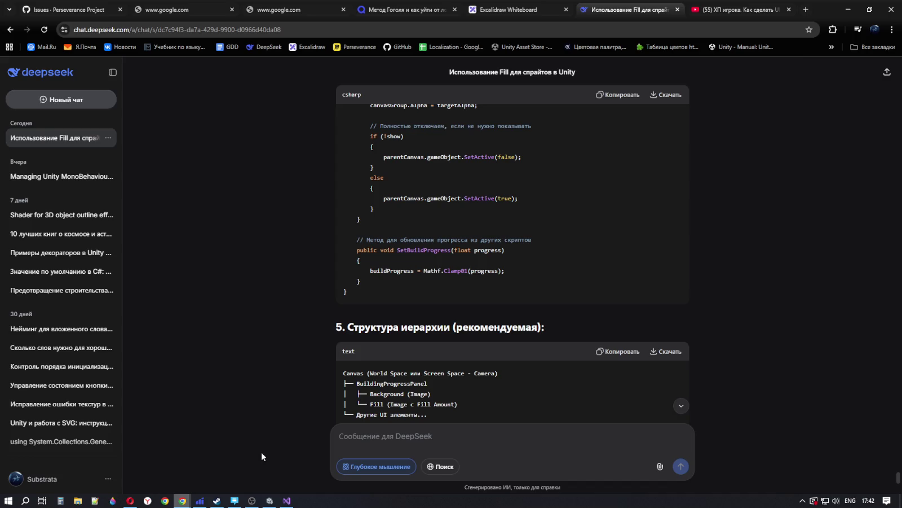
pyautogui.scroll(4, 439, 271)
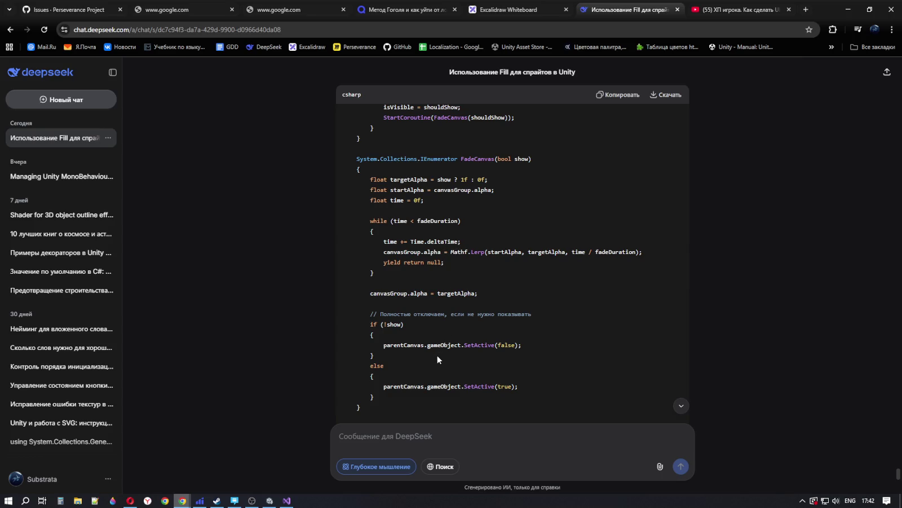
pyautogui.scroll(3, 438, 359)
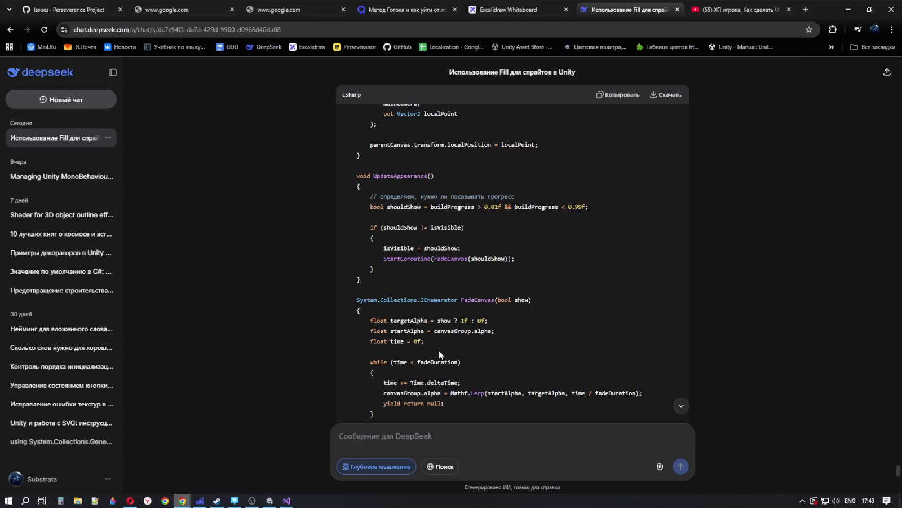
pyautogui.scroll(3, 439, 351)
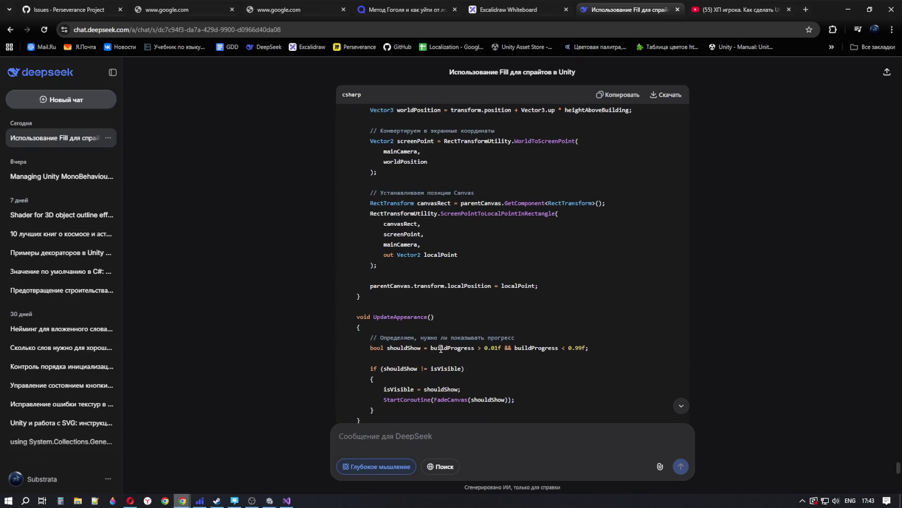
pyautogui.scroll(2, 441, 345)
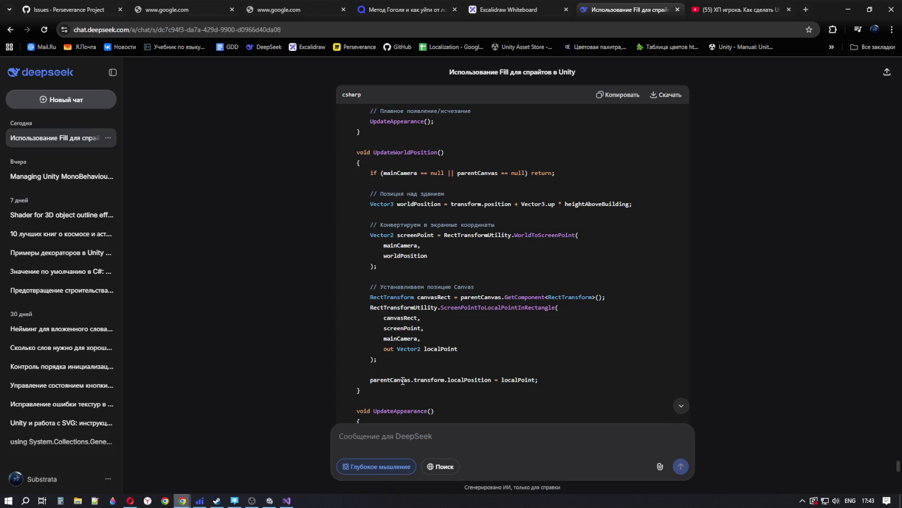
pyautogui.scroll(6, 404, 377)
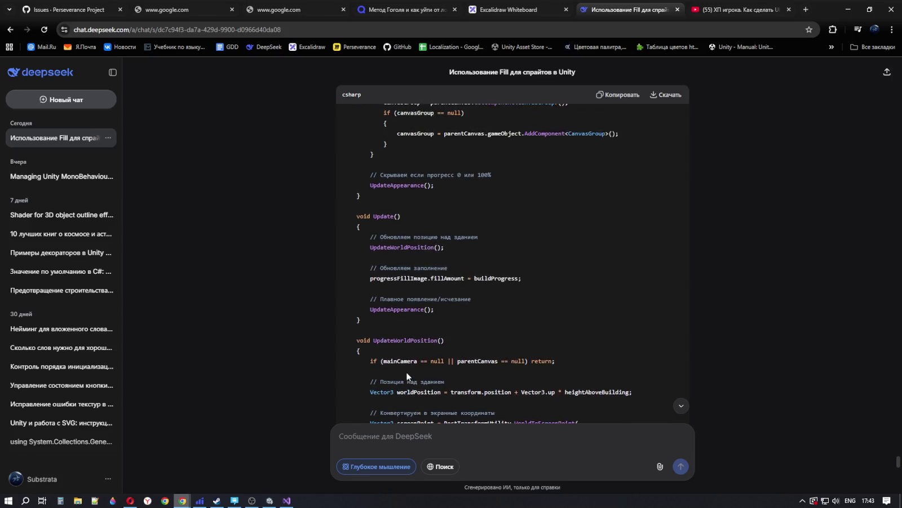
pyautogui.scroll(5, 407, 371)
pyautogui.scroll(-2, 444, 359)
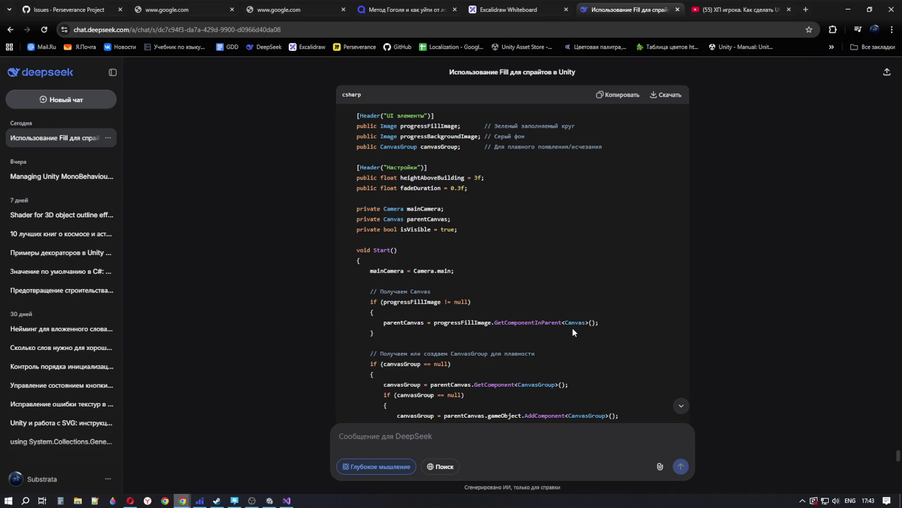
pyautogui.scroll(-10, 570, 327)
pyautogui.scroll(3, 568, 322)
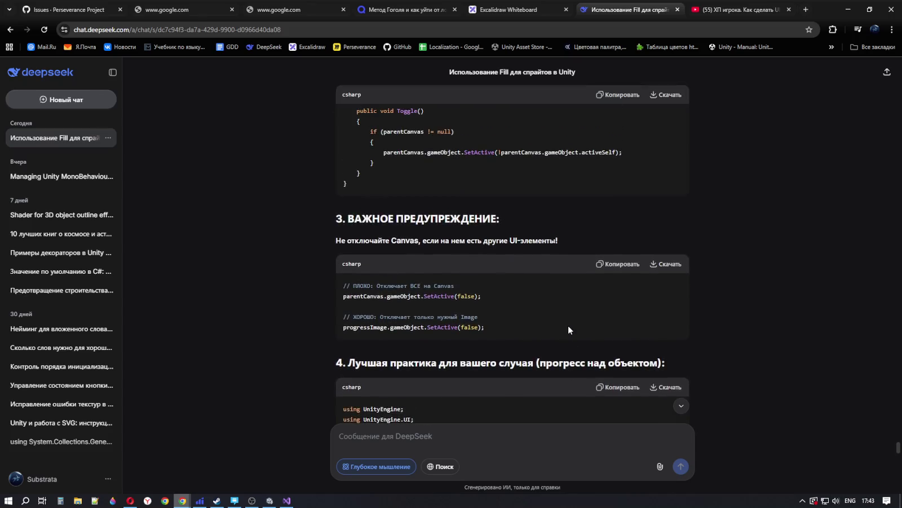
pyautogui.scroll(3, 566, 327)
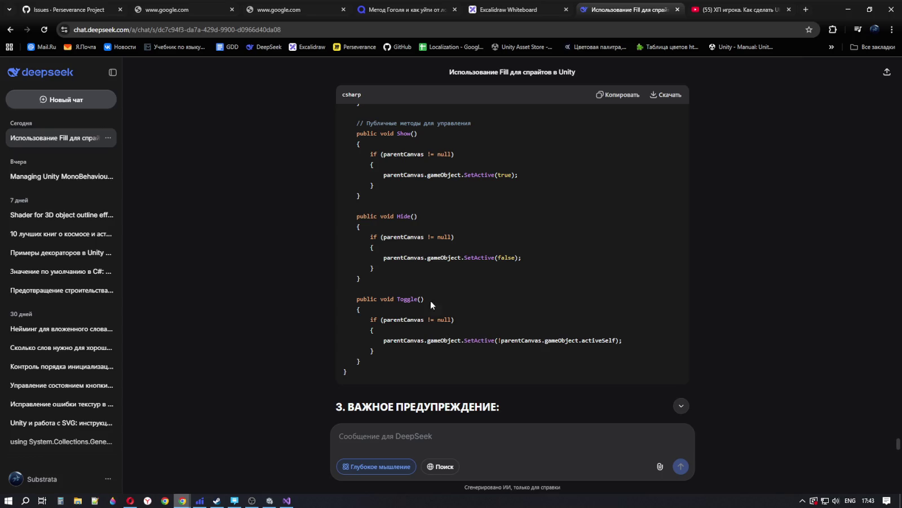
pyautogui.scroll(1, 423, 294)
pyautogui.scroll(4, 417, 287)
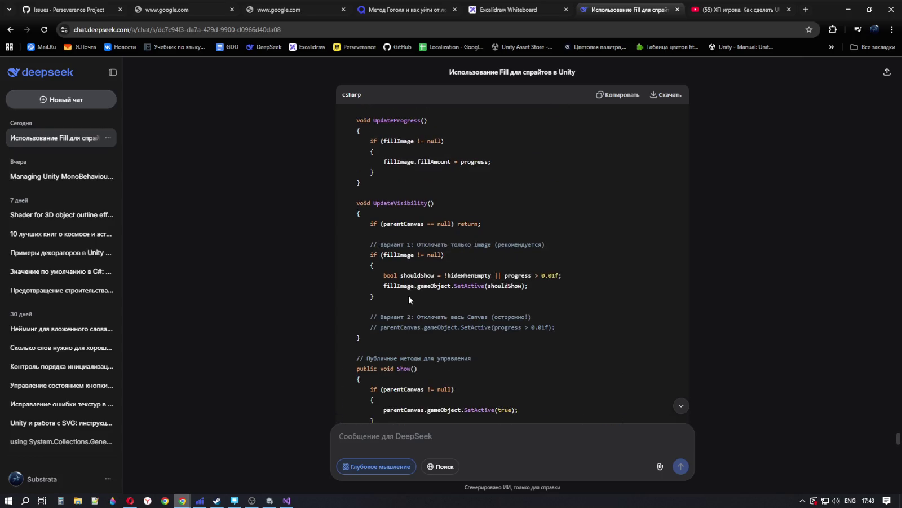
pyautogui.scroll(-2, 401, 321)
# Step: Select parentCanvas and the GetComponentInParent assignment line to study them
pyautogui.doubleClick(402, 294)
pyautogui.scroll(3, 402, 293)
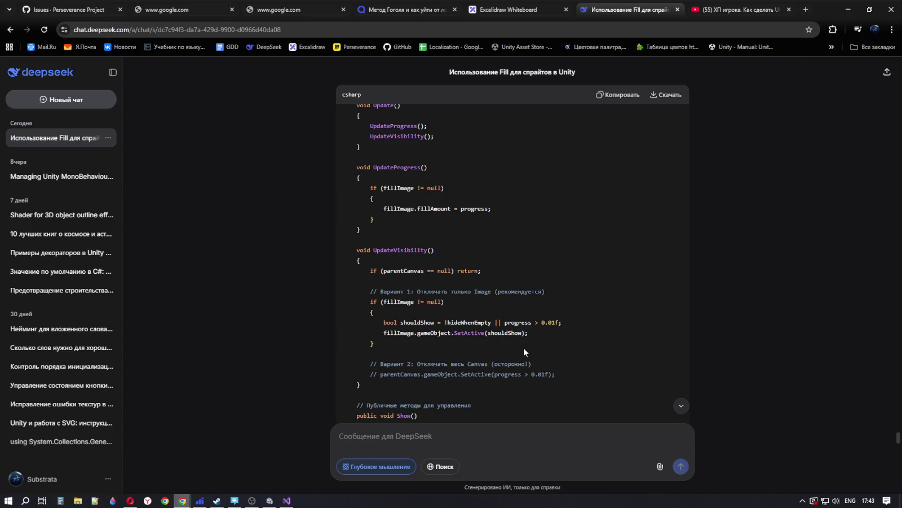
pyautogui.scroll(6, 523, 347)
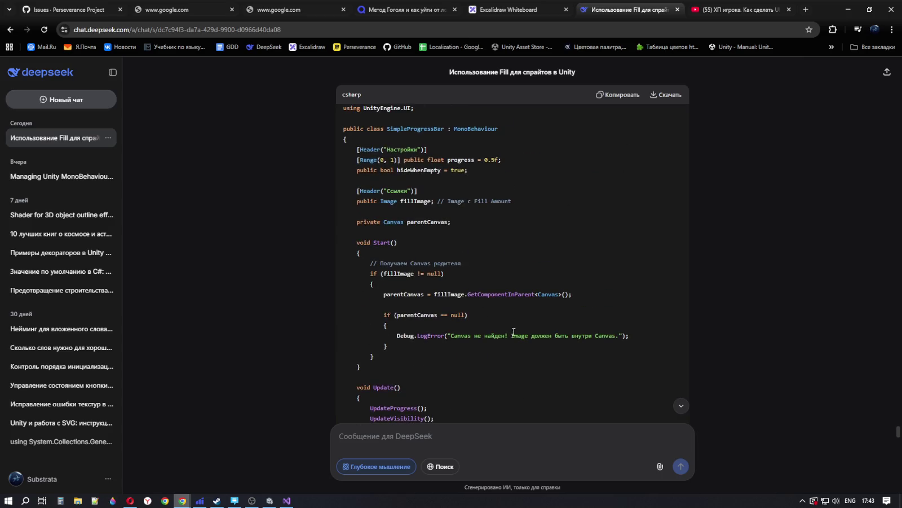
pyautogui.doubleClick(413, 293)
pyautogui.doubleClick(501, 294)
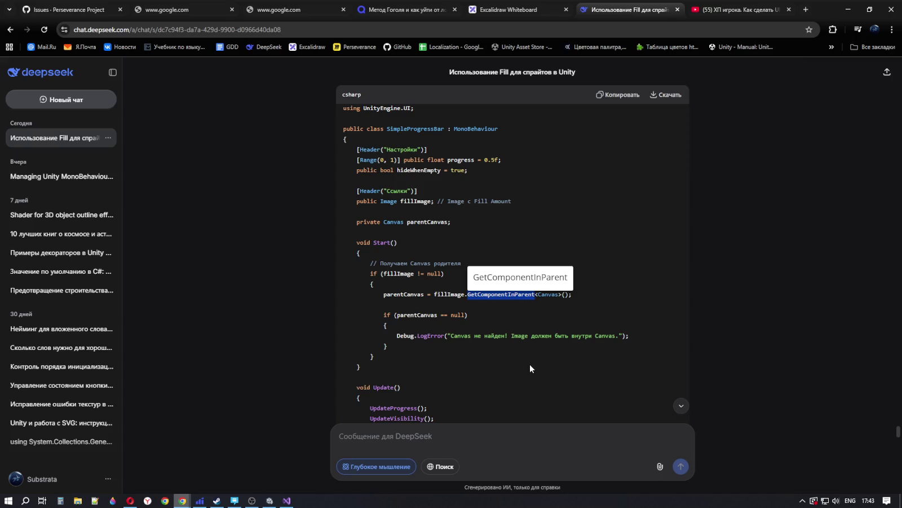
pyautogui.scroll(-2, 526, 335)
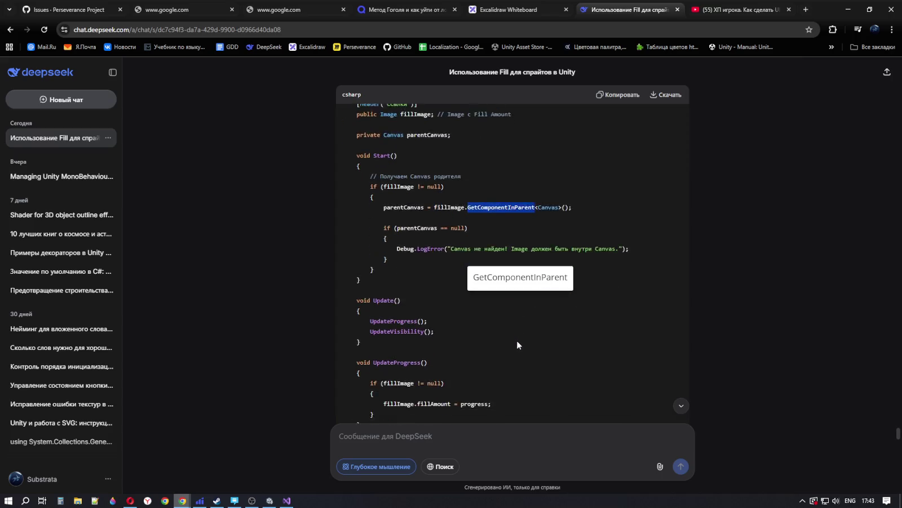
pyautogui.scroll(-1, 517, 337)
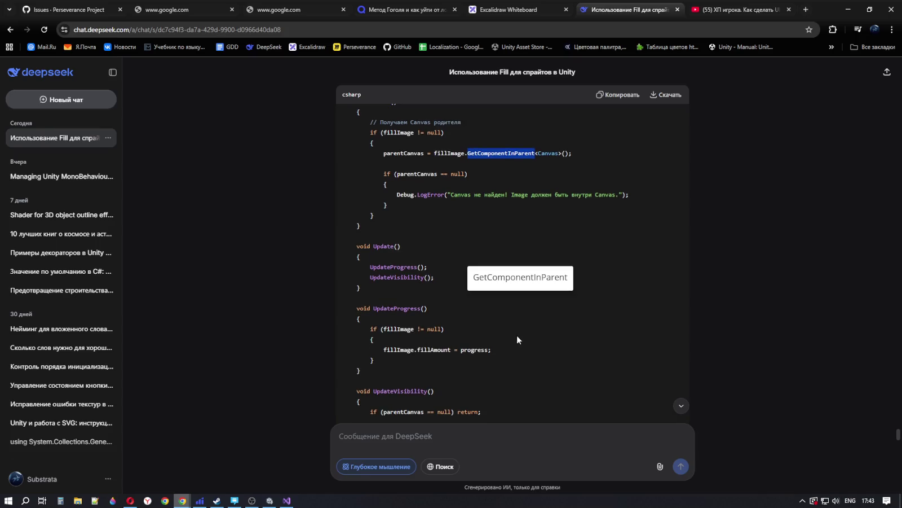
pyautogui.scroll(4, 429, 394)
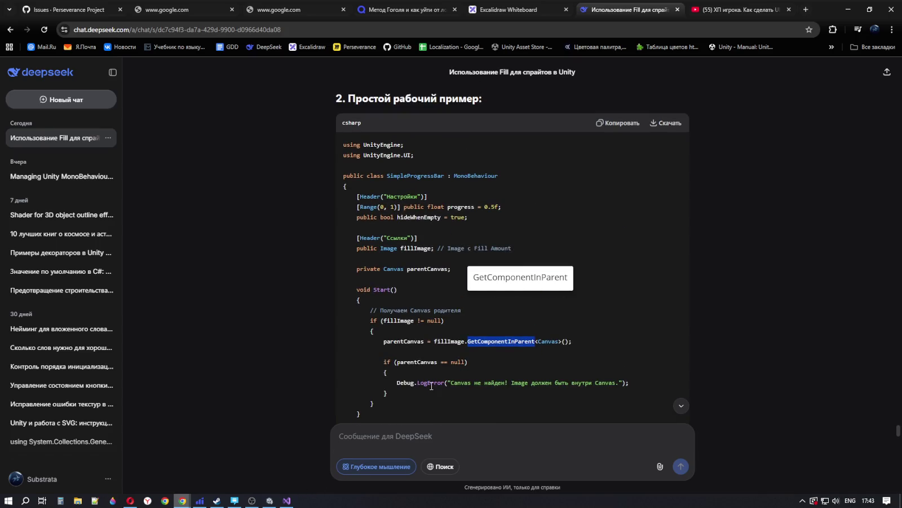
pyautogui.moveTo(384, 342); pyautogui.dragTo(588, 345)
pyautogui.click(587, 338)
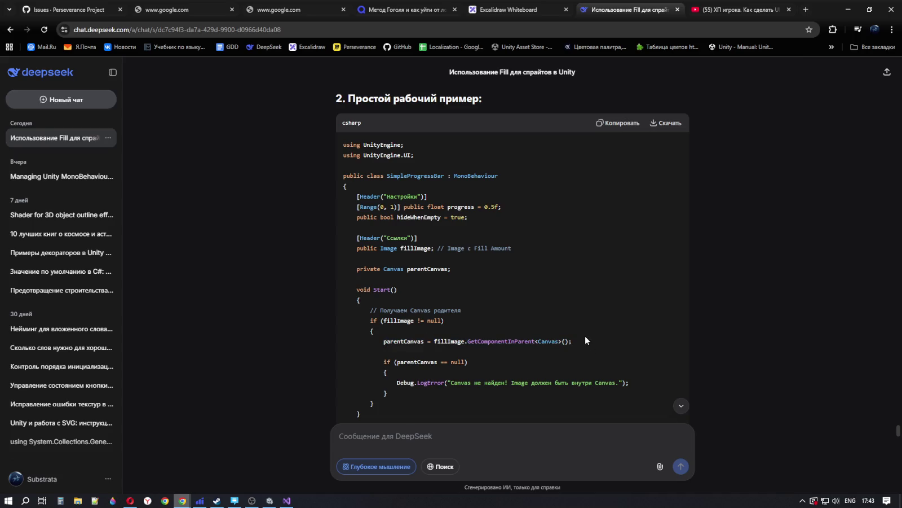
pyautogui.moveTo(392, 341)
pyautogui.mouseDown()
pyautogui.moveTo(386, 350)
pyautogui.moveTo(606, 347)
pyautogui.moveTo(386, 343)
pyautogui.mouseUp()
pyautogui.click(386, 350)
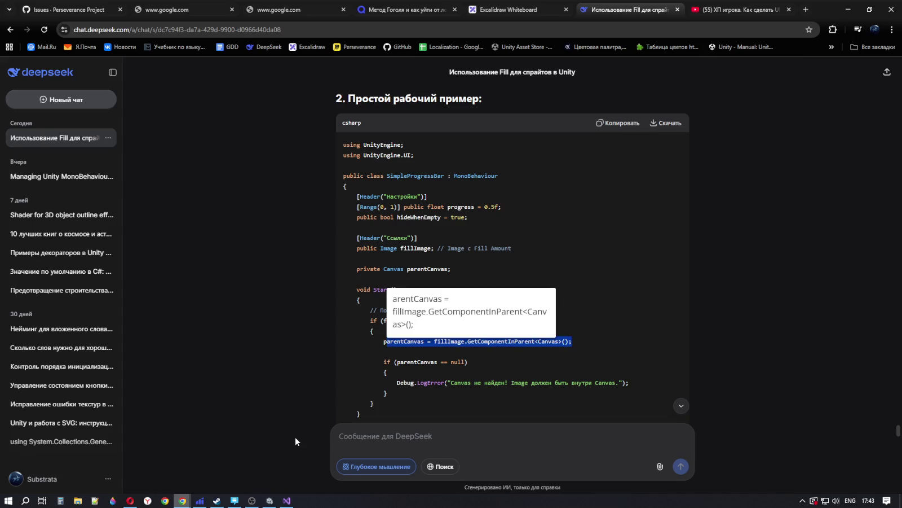
# Step: Clear the code selection and return to Building.cs in Visual Studio
pyautogui.moveTo(272, 502)
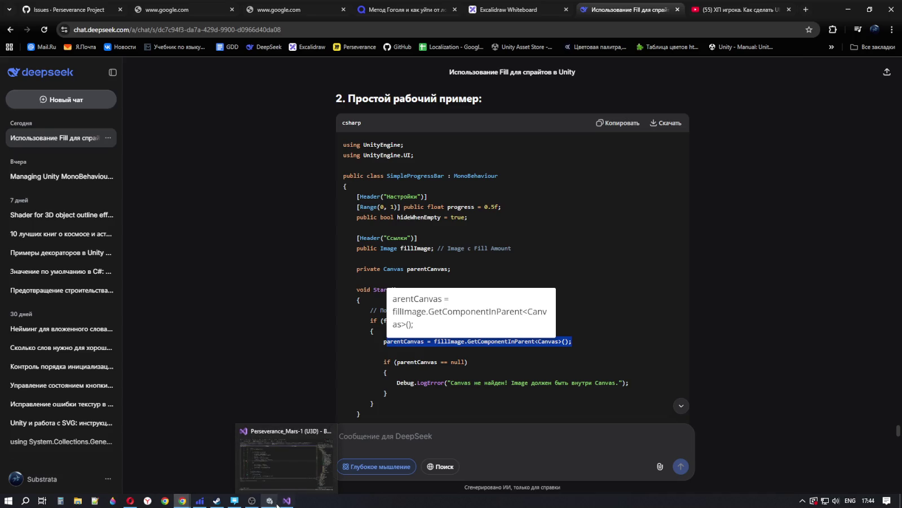
pyautogui.click(496, 364)
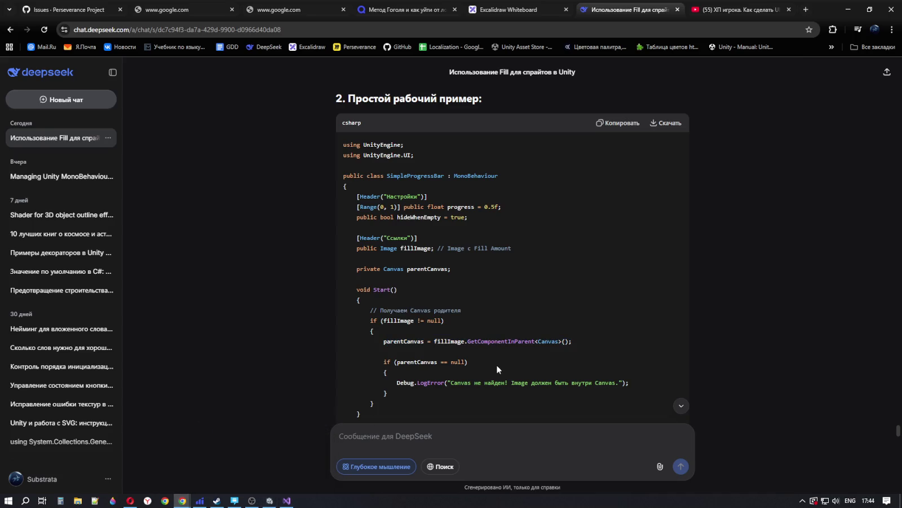
pyautogui.scroll(-2, 496, 364)
pyautogui.scroll(-3, 499, 368)
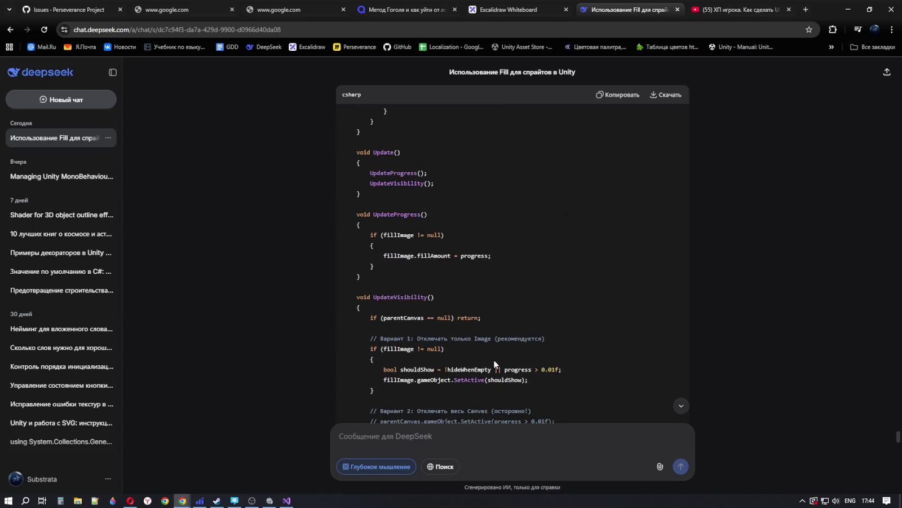
pyautogui.scroll(-3, 491, 350)
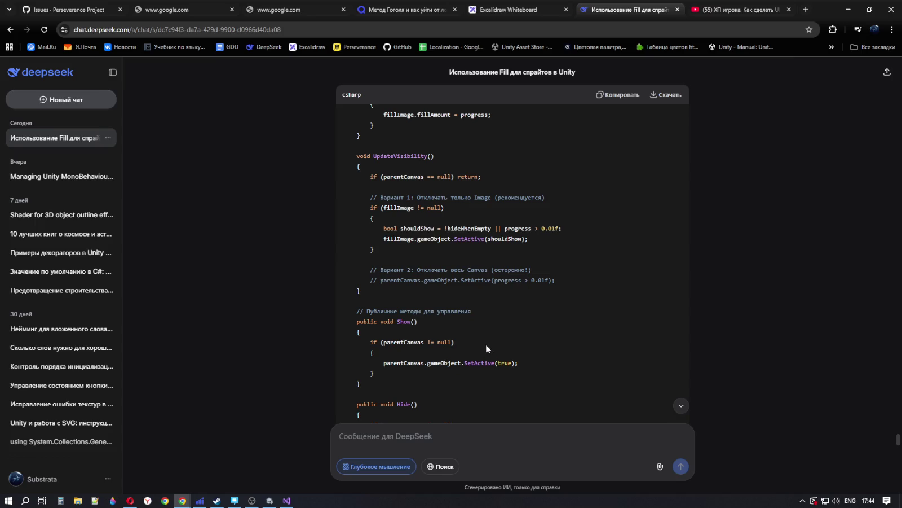
pyautogui.click(287, 500)
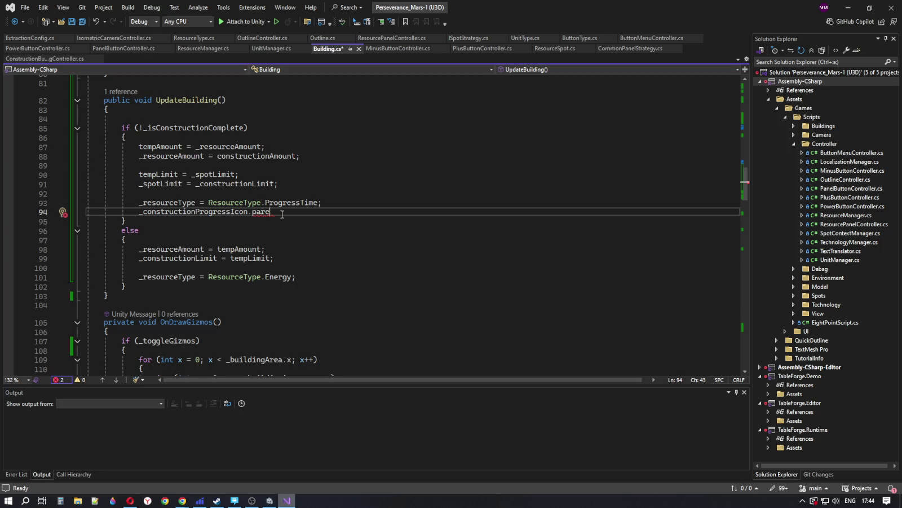
# Step: Try _constructionProgressIcon.gameObject.pa on line 94, then trim it back to _constructionProgressIcon.p
pyautogui.press('BackSpace')
pyautogui.press('BackSpace')
pyautogui.press('BackSpace')
pyautogui.press('BackSpace')
pyautogui.write('ga')
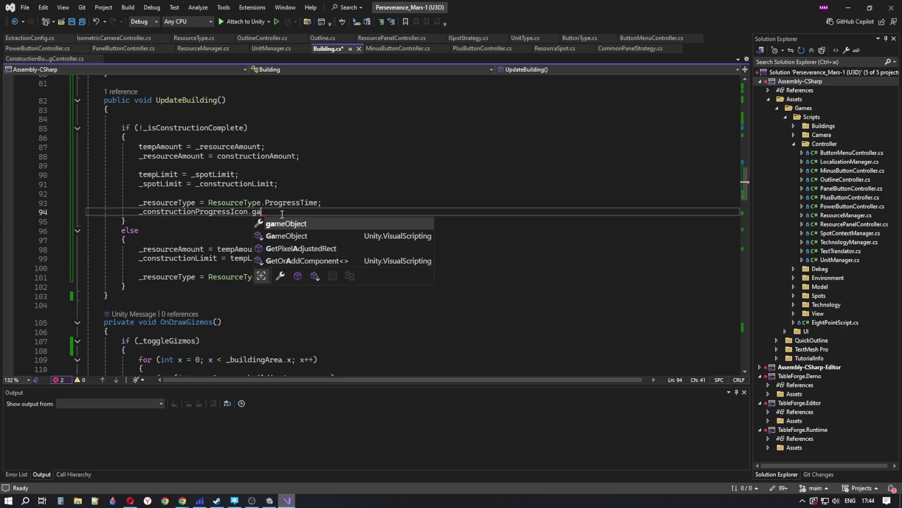
pyautogui.press('Tab')
pyautogui.write('.')
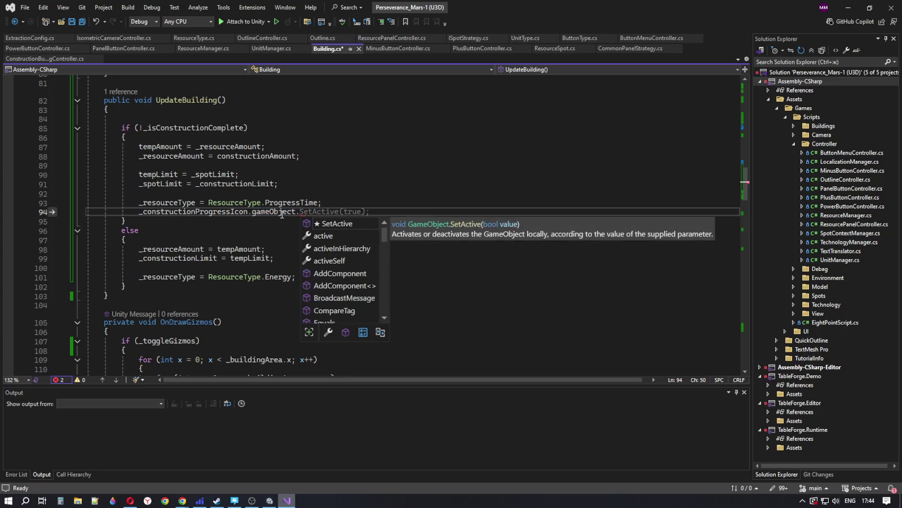
pyautogui.write('pa')
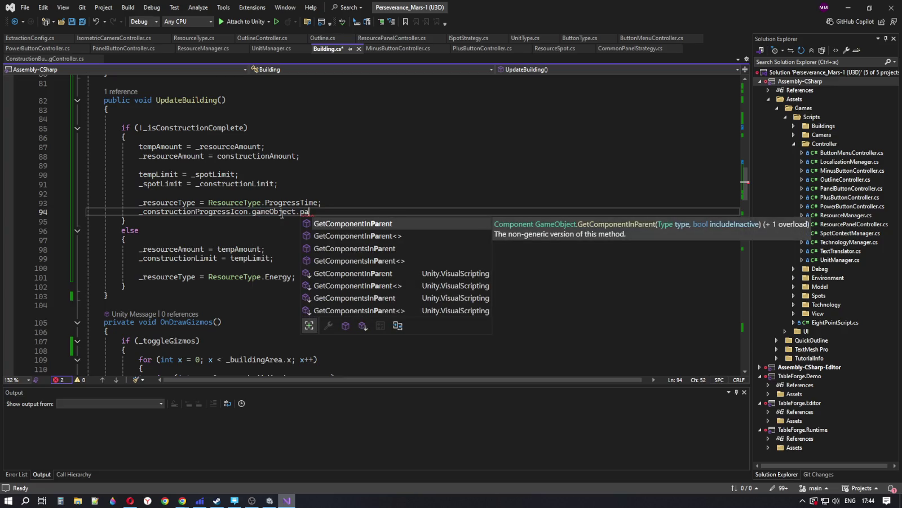
pyautogui.press('BackSpace')
pyautogui.press('BackSpace')
pyautogui.press('BackSpace')
pyautogui.press('BackSpace')
pyautogui.press('BackSpace')
pyautogui.press('BackSpace')
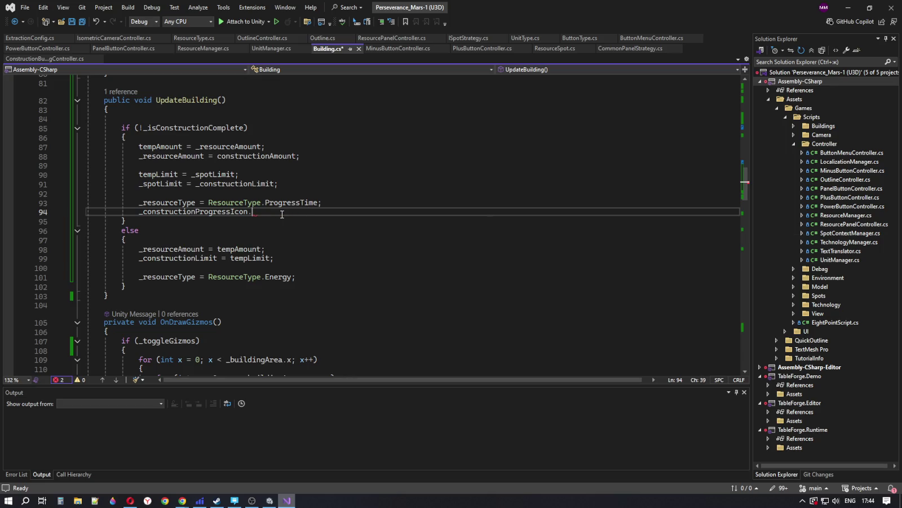
pyautogui.write('pa')
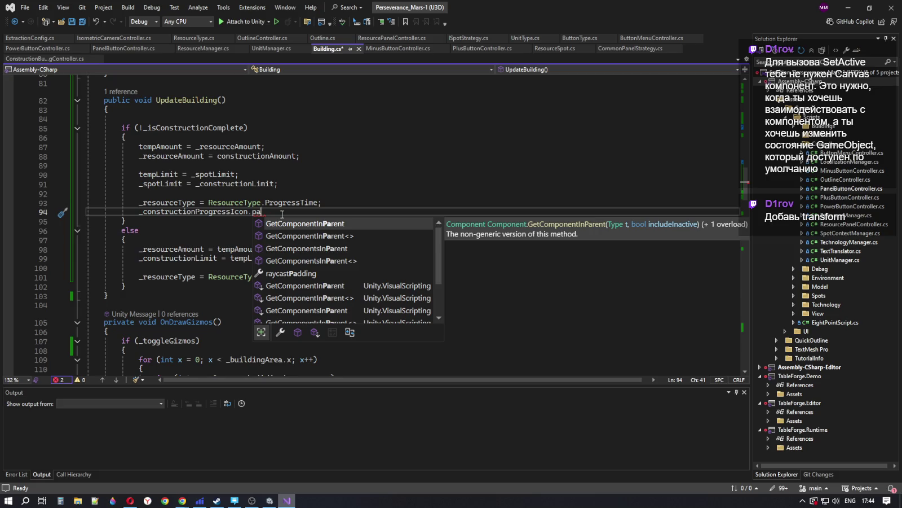
pyautogui.press('BackSpace')
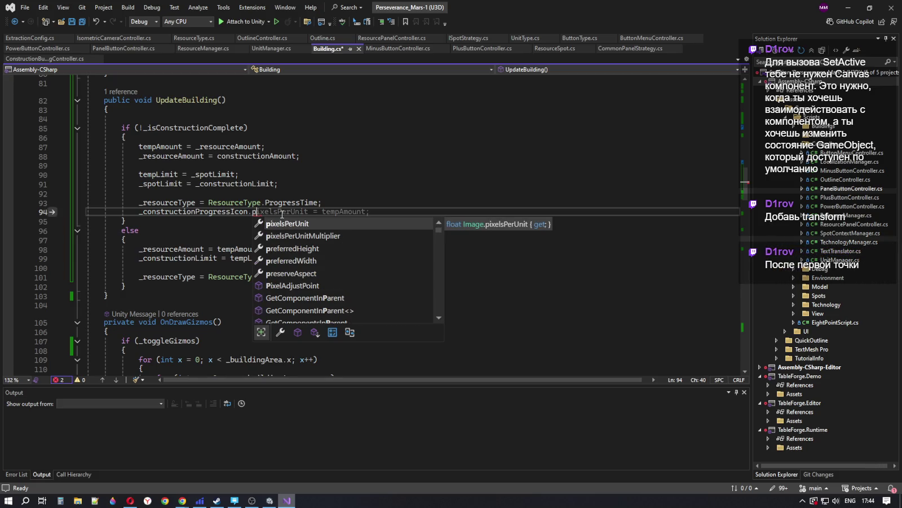
# Step: Complete line 94 as _constructionProgressIcon.transform.parent.gameObject.SetActive(true); with IntelliSense
pyautogui.press('BackSpace')
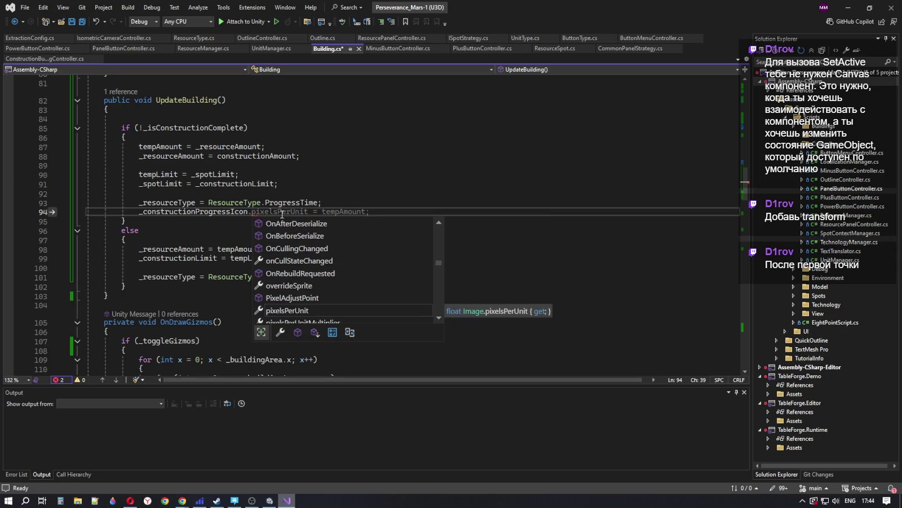
pyautogui.write('tr')
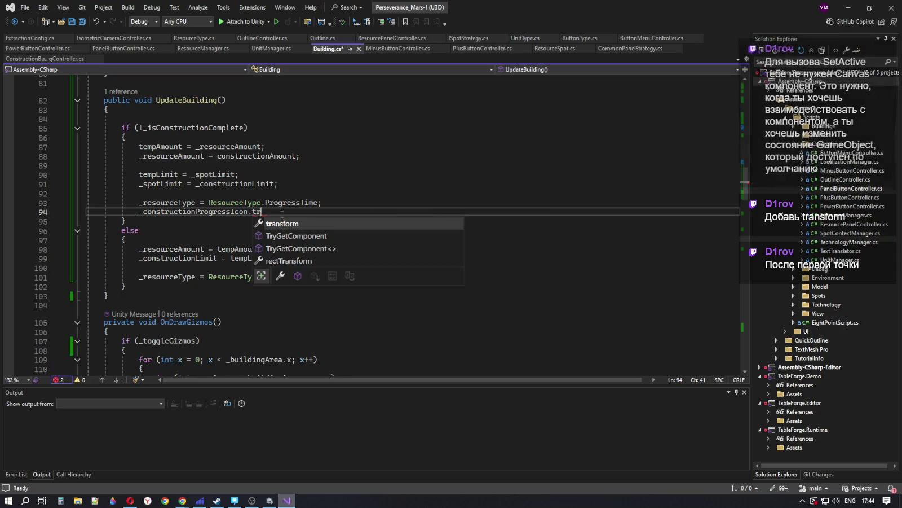
pyautogui.press('Tab')
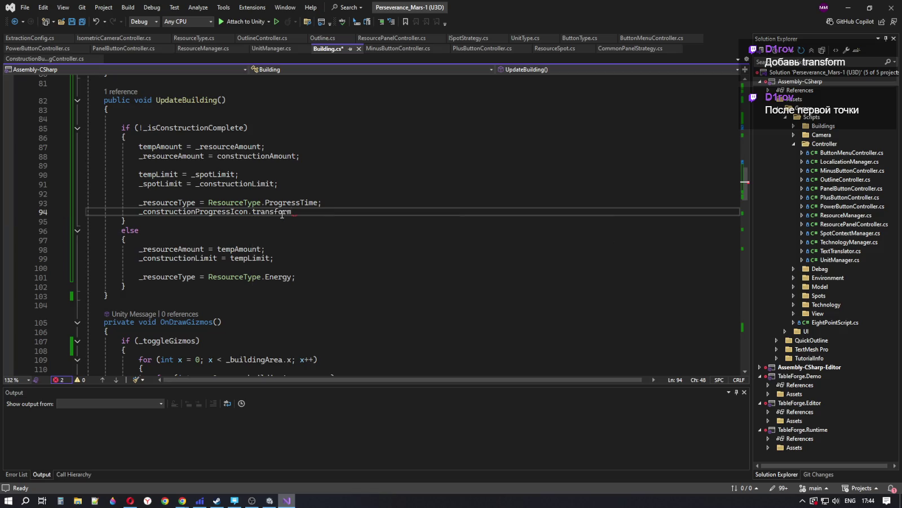
pyautogui.write('.')
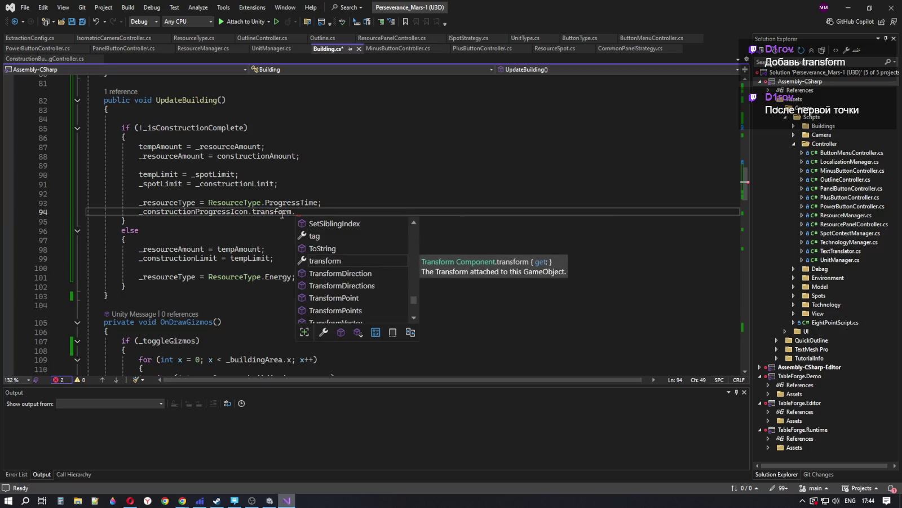
pyautogui.write('pa')
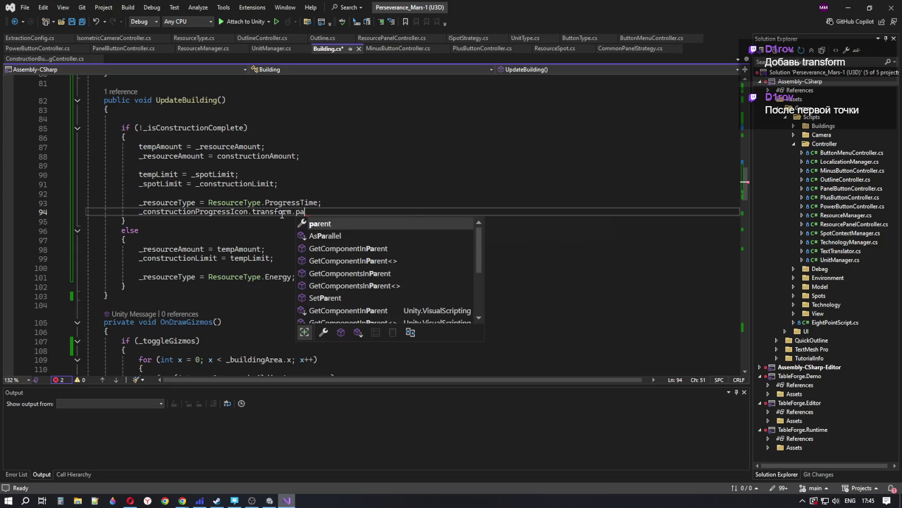
pyautogui.press('Tab')
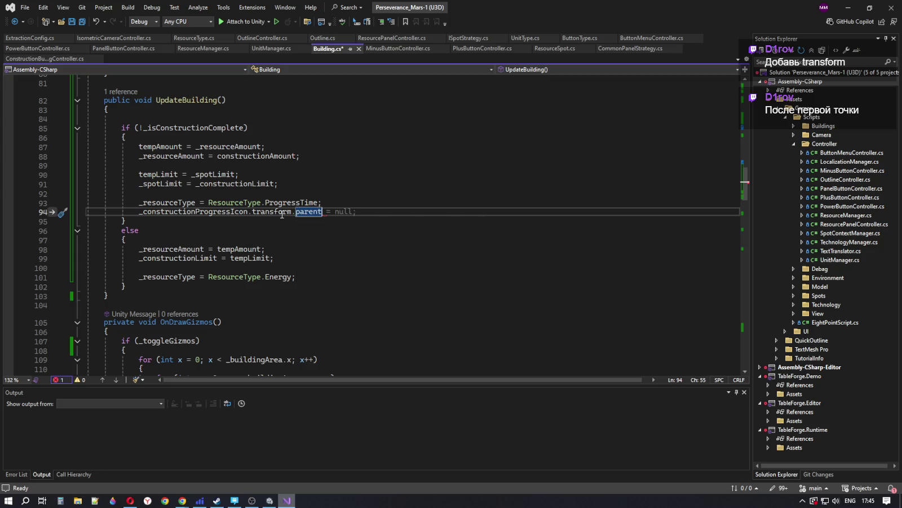
pyautogui.write('.')
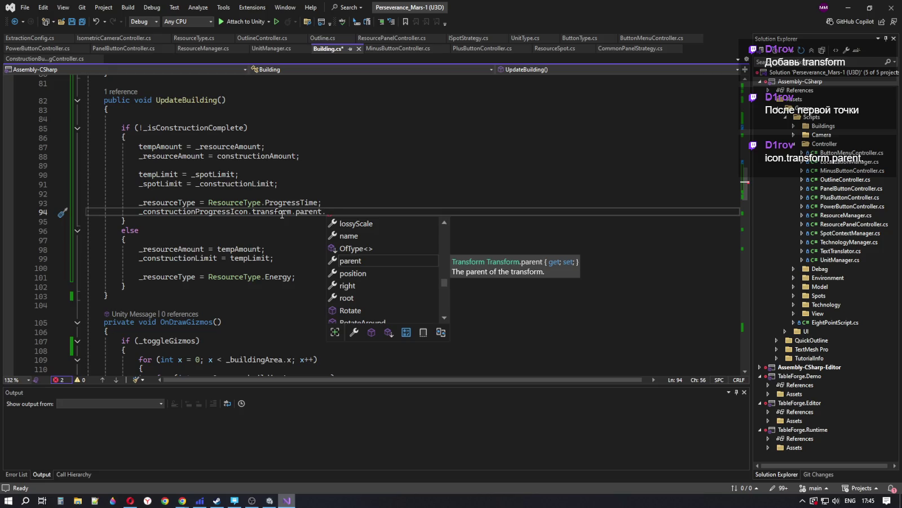
pyautogui.write('S')
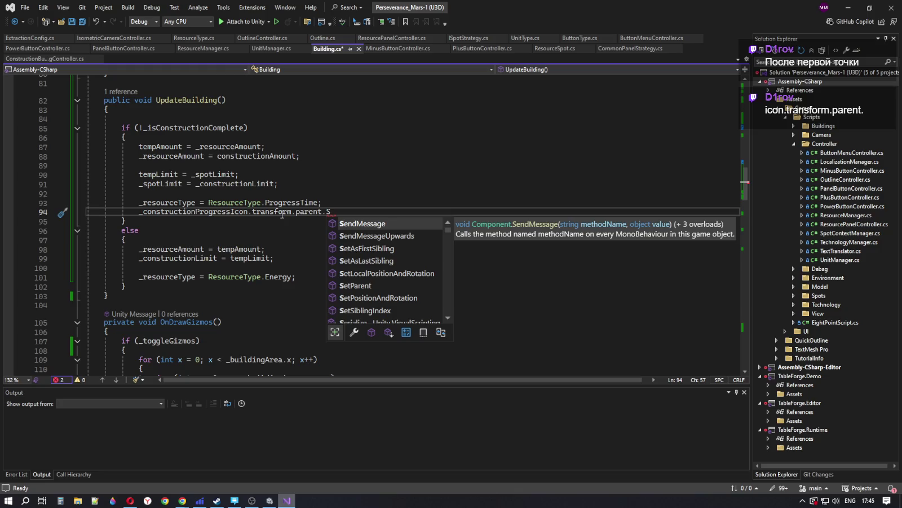
pyautogui.press('BackSpace')
pyautogui.write('ga')
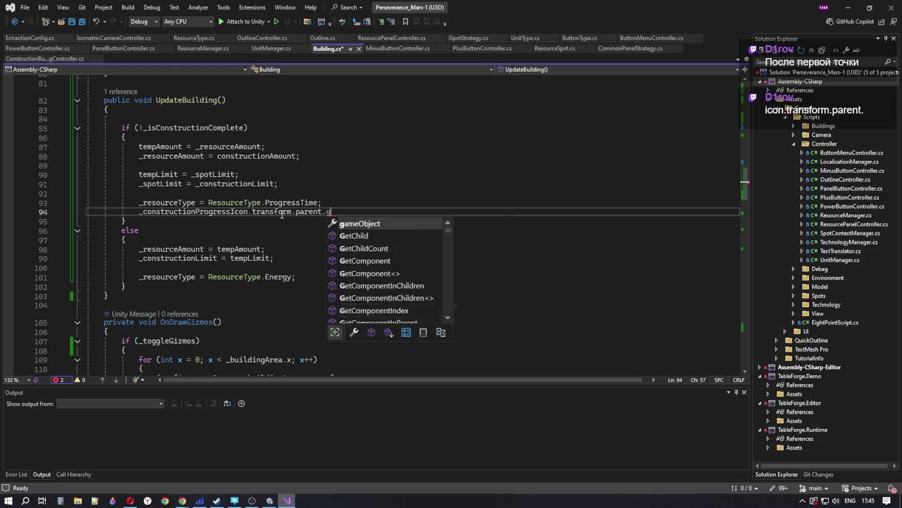
pyautogui.press('Tab')
pyautogui.write('.')
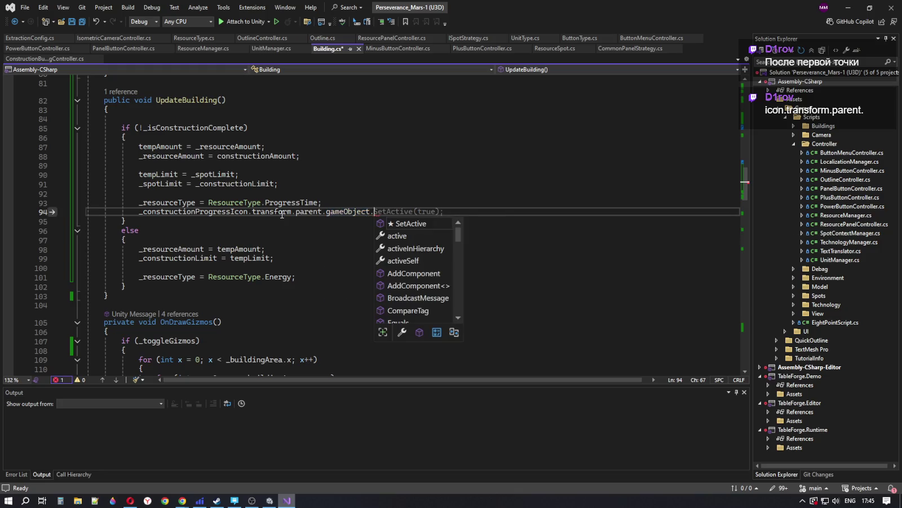
pyautogui.press('Tab')
pyautogui.press('Tab')
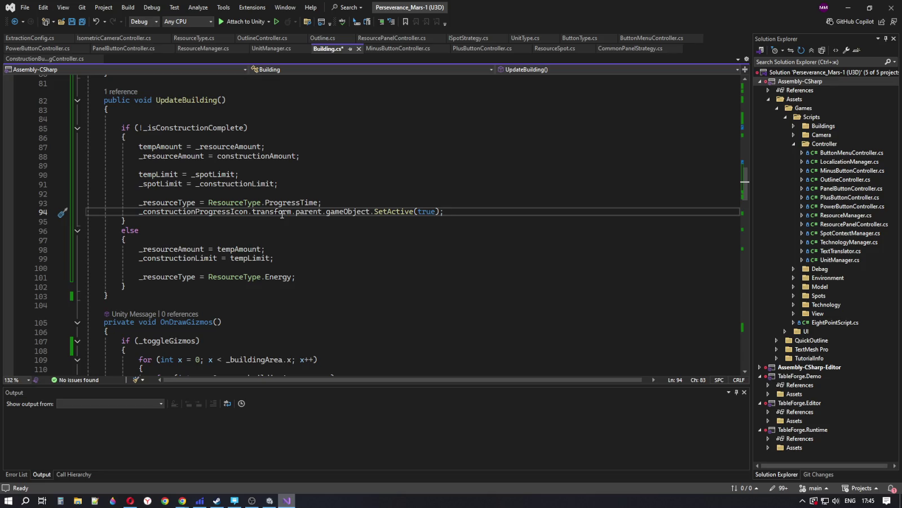
pyautogui.click(314, 276)
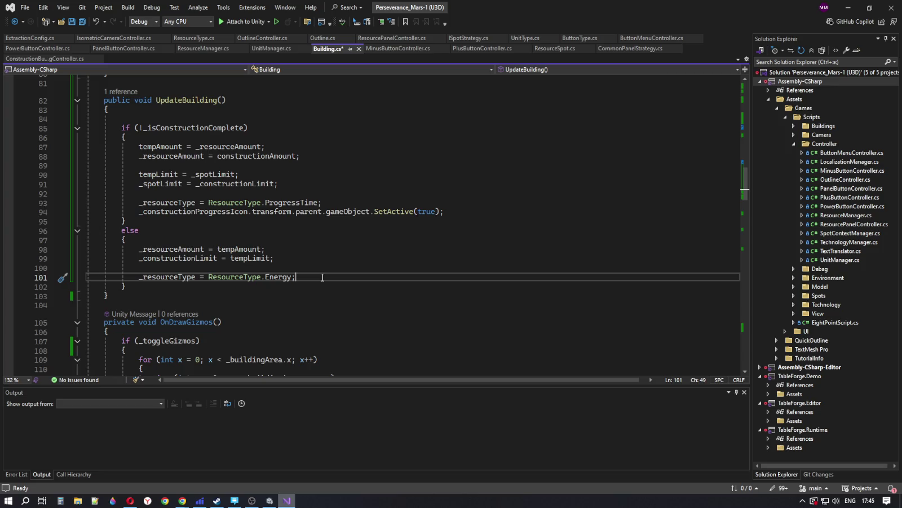
# Step: Start else-branch line 102 as _constructionProgressIcon.transform.parent.gameObject.Dest
pyautogui.press('Return')
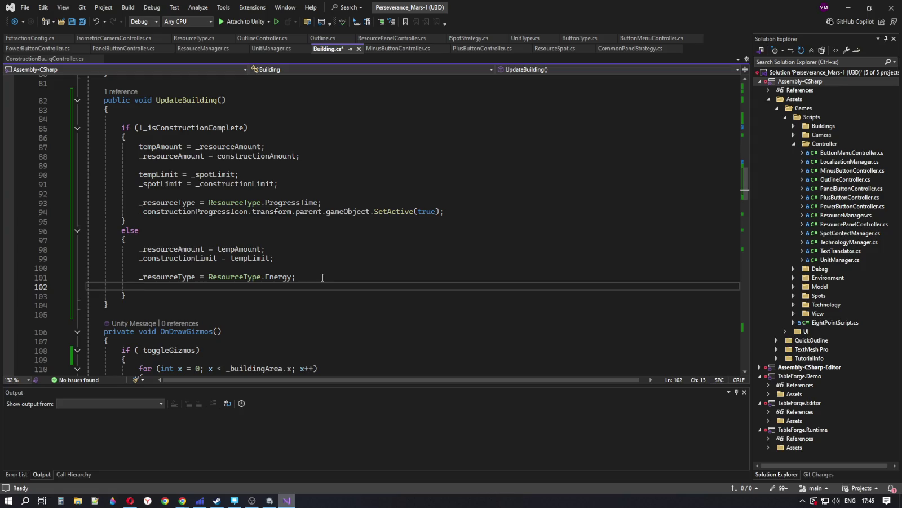
pyautogui.write('_')
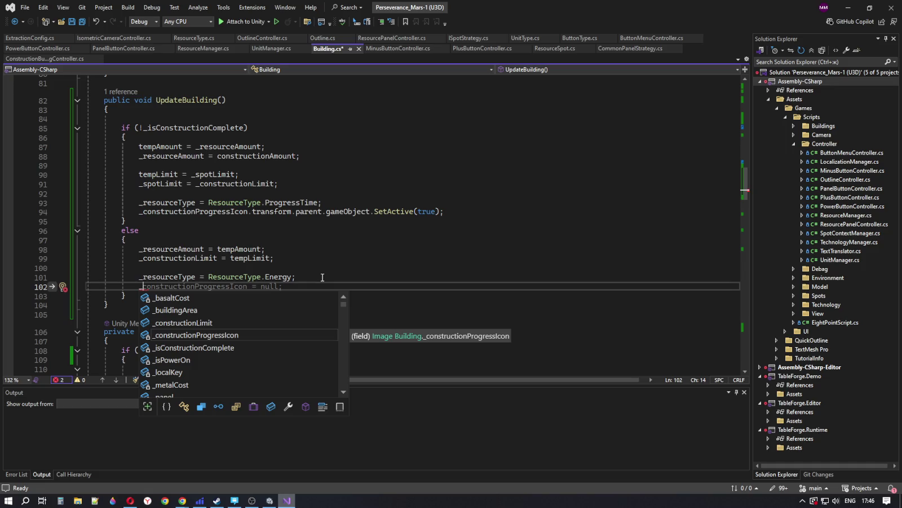
pyautogui.press('Tab')
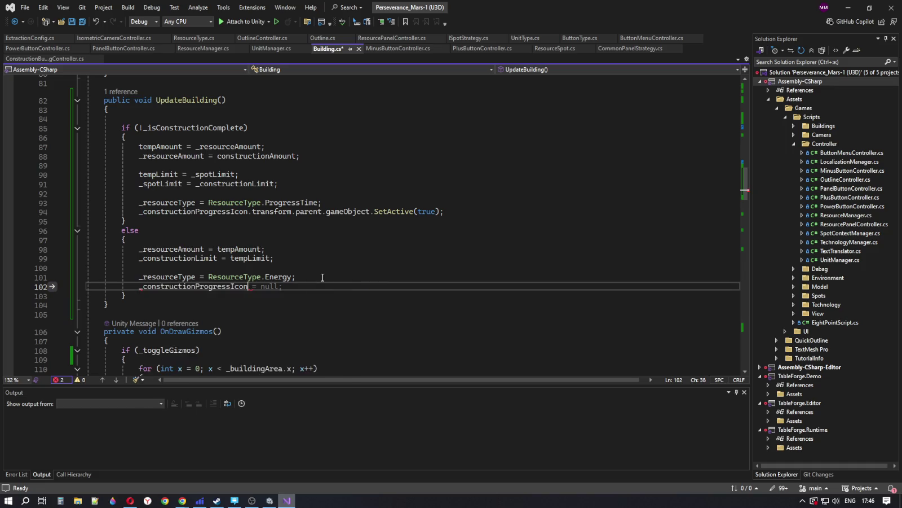
pyautogui.write('.transform')
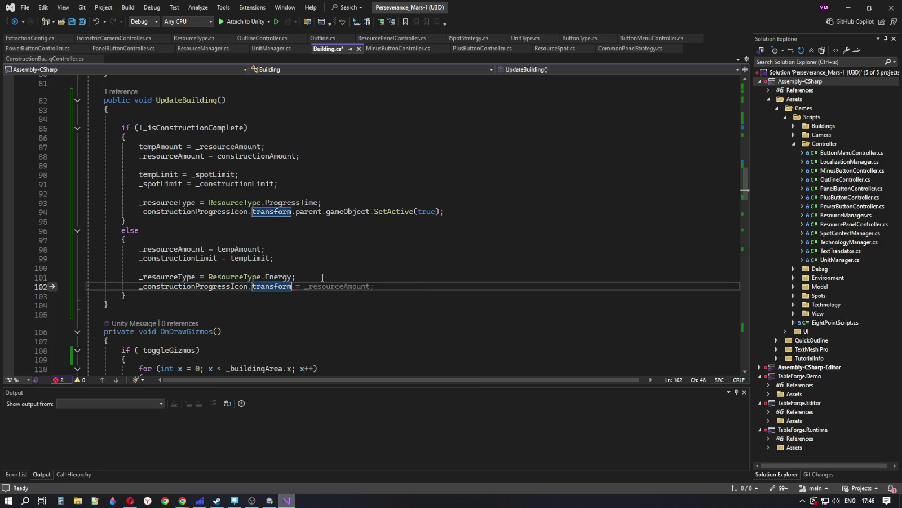
pyautogui.write('.parent.')
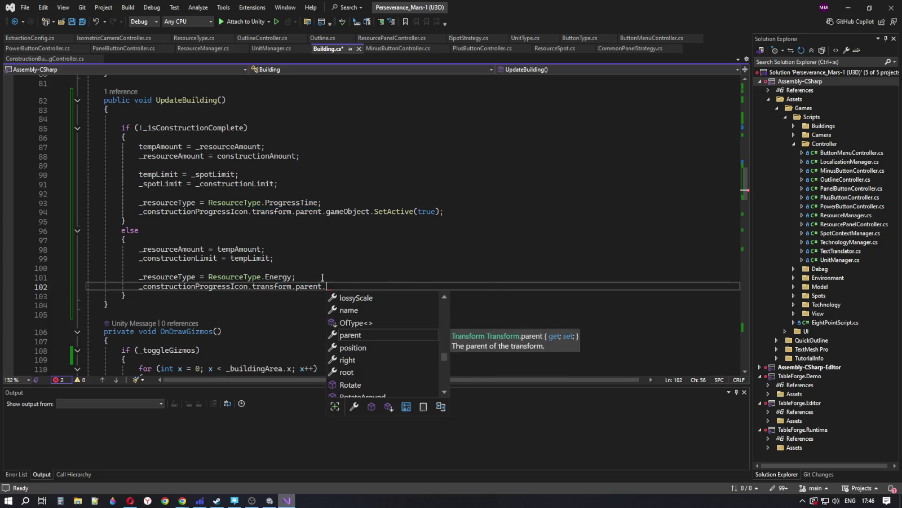
pyautogui.write('ga')
pyautogui.press('Tab')
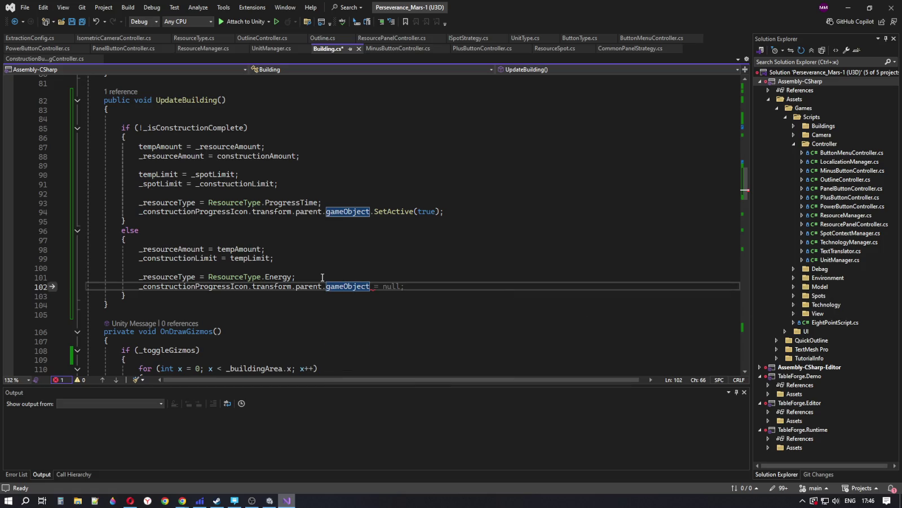
pyautogui.write('.Dw')
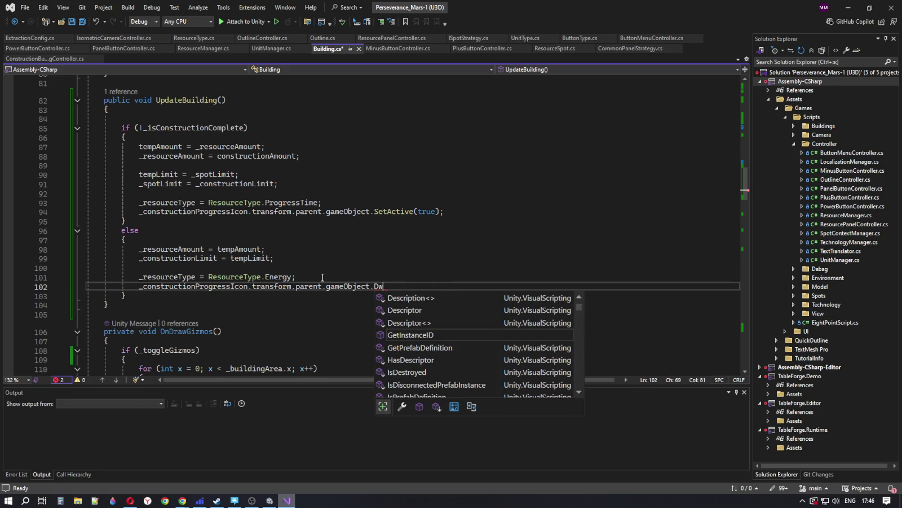
pyautogui.press('BackSpace')
pyautogui.write('e')
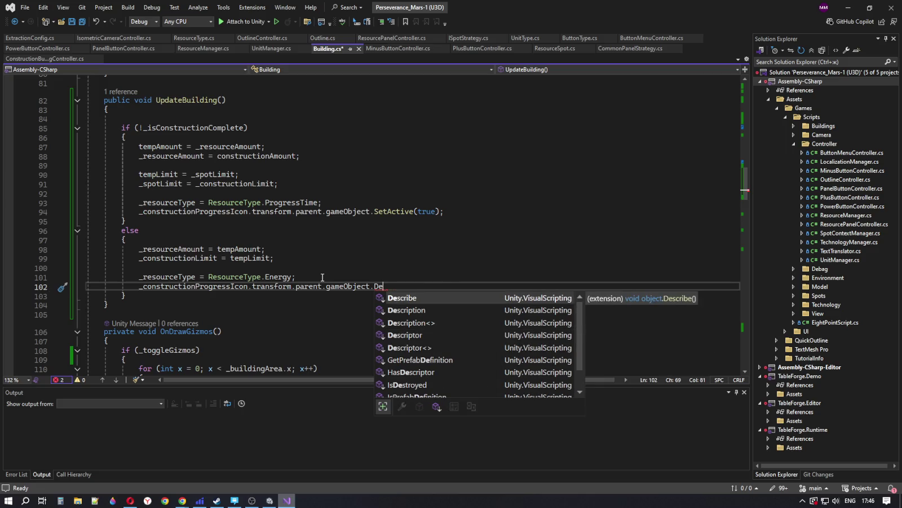
pyautogui.write('st')
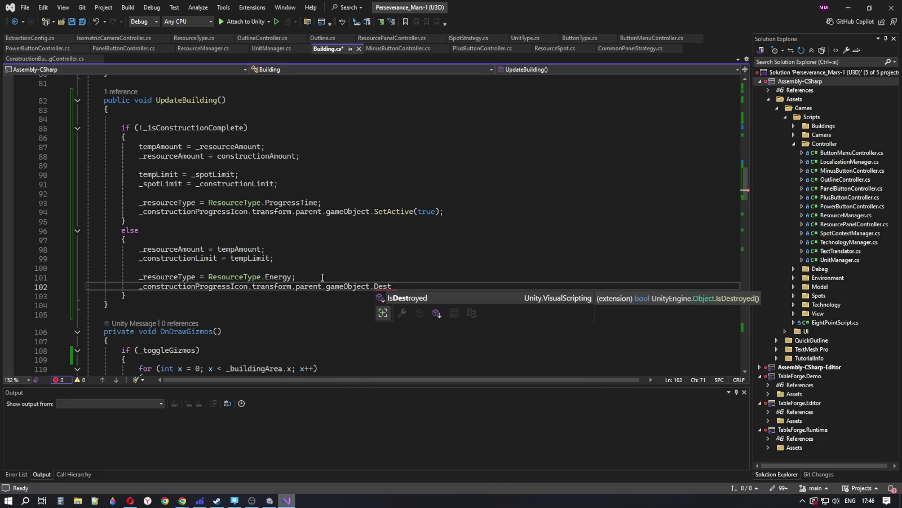
# Step: Trim line 102 back to gameObject. and scroll through Building.cs
pyautogui.press('BackSpace')
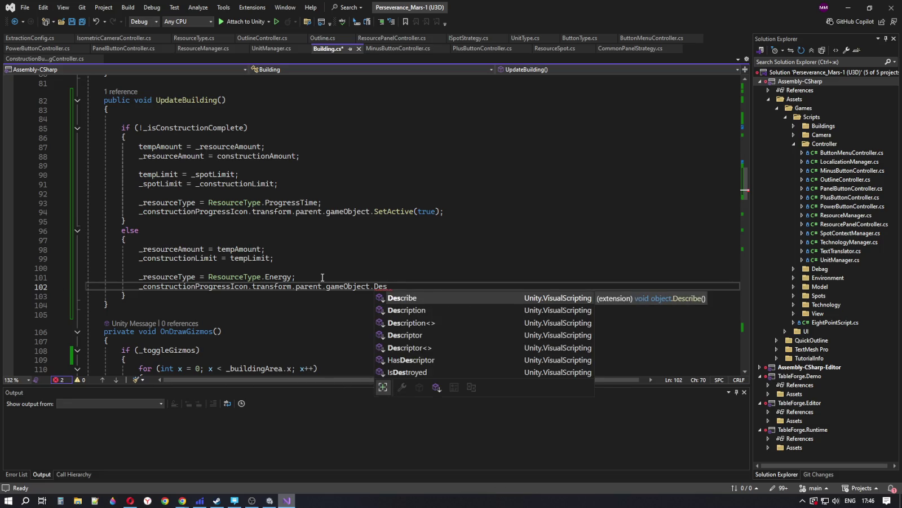
pyautogui.press('BackSpace')
pyautogui.press('BackSpace')
pyautogui.press('BackSpace')
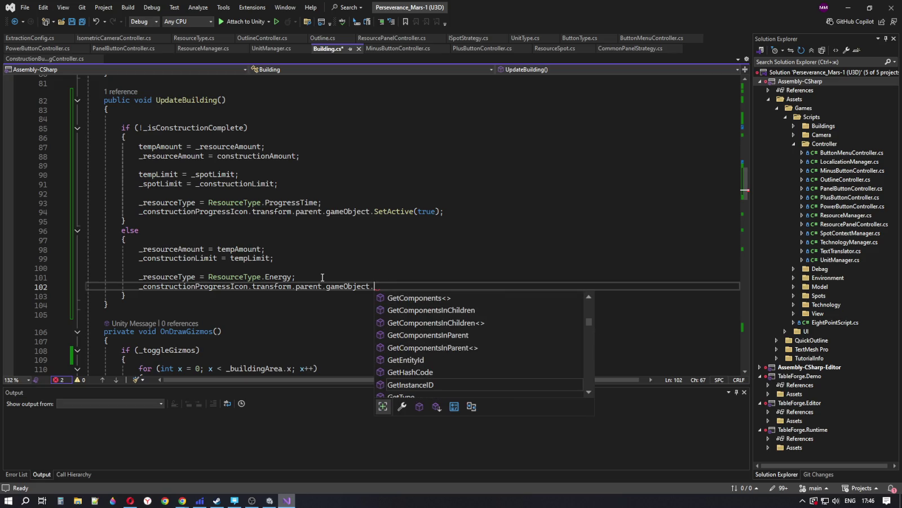
pyautogui.scroll(-16, 164, 211)
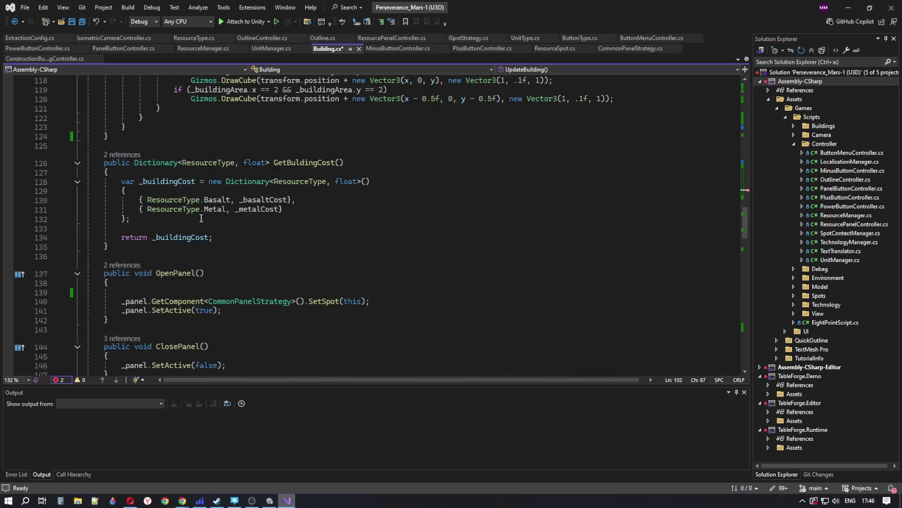
pyautogui.scroll(-4, 208, 224)
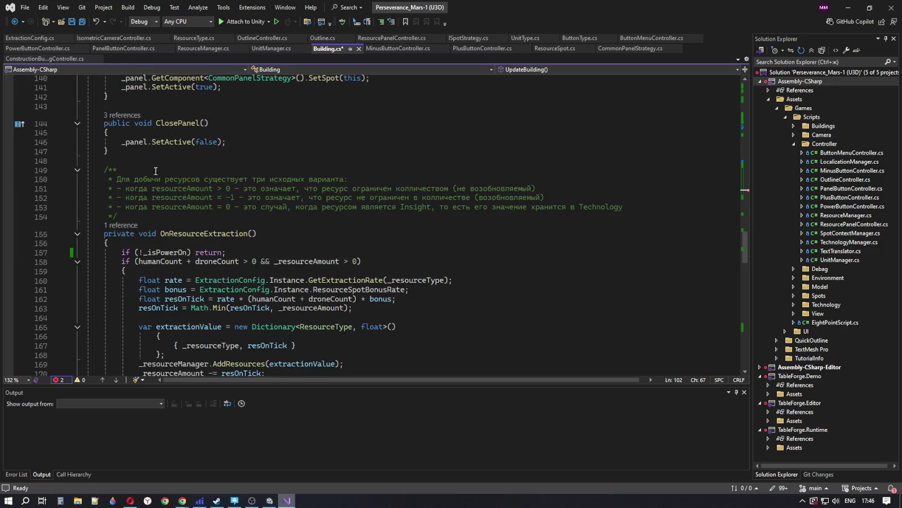
pyautogui.scroll(2, 207, 229)
pyautogui.scroll(-5, 225, 214)
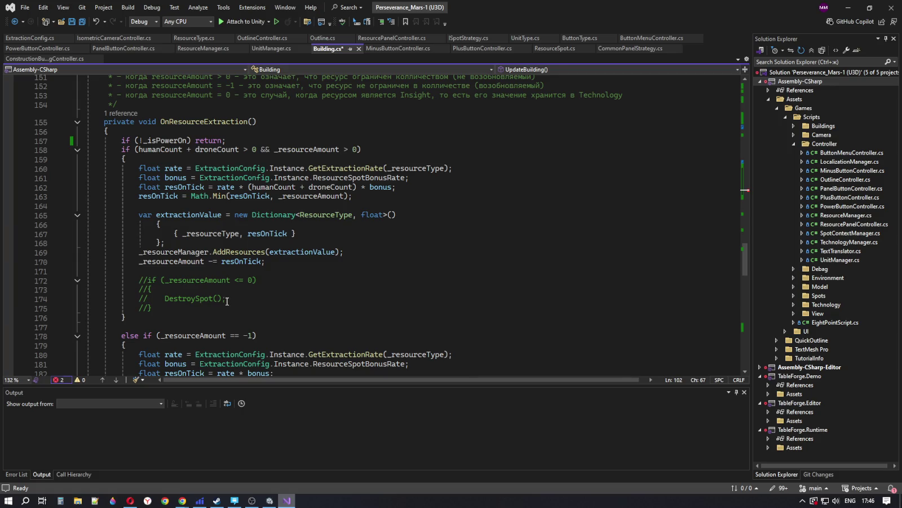
pyautogui.moveTo(225, 299); pyautogui.dragTo(165, 300)
pyautogui.scroll(-4, 317, 303)
pyautogui.scroll(-12, 317, 303)
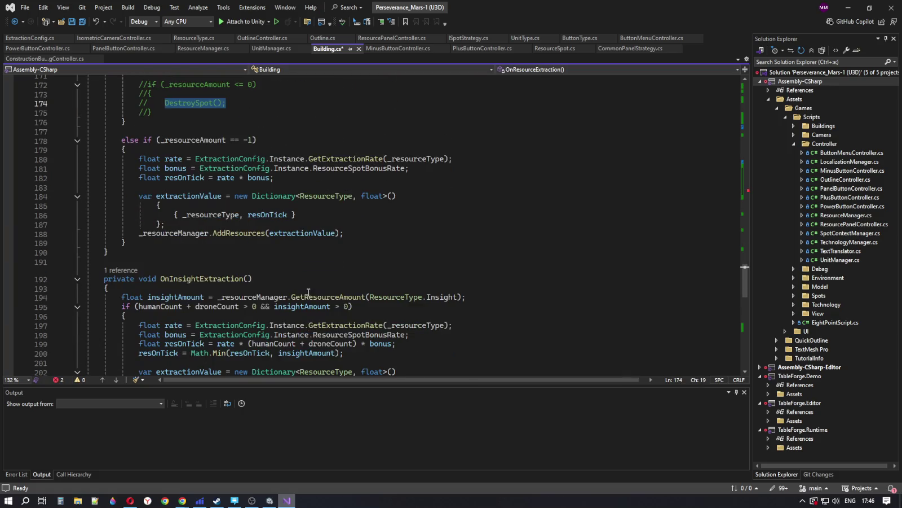
pyautogui.scroll(-3, 282, 275)
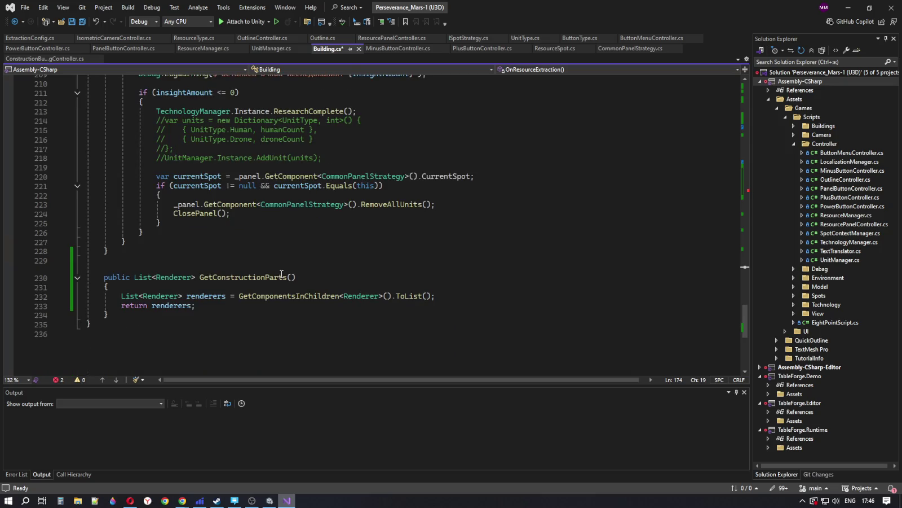
pyautogui.scroll(9, 281, 274)
pyautogui.scroll(-4, 281, 274)
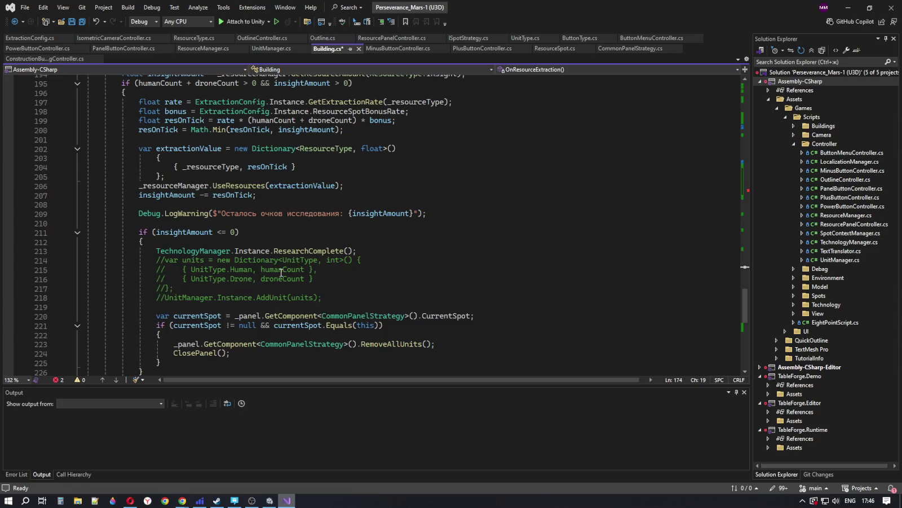
pyautogui.scroll(10, 281, 273)
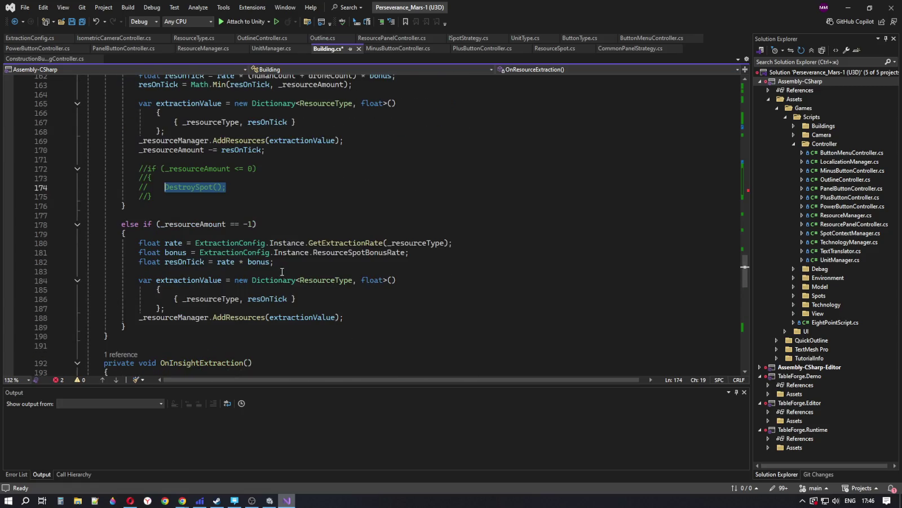
pyautogui.scroll(10, 282, 272)
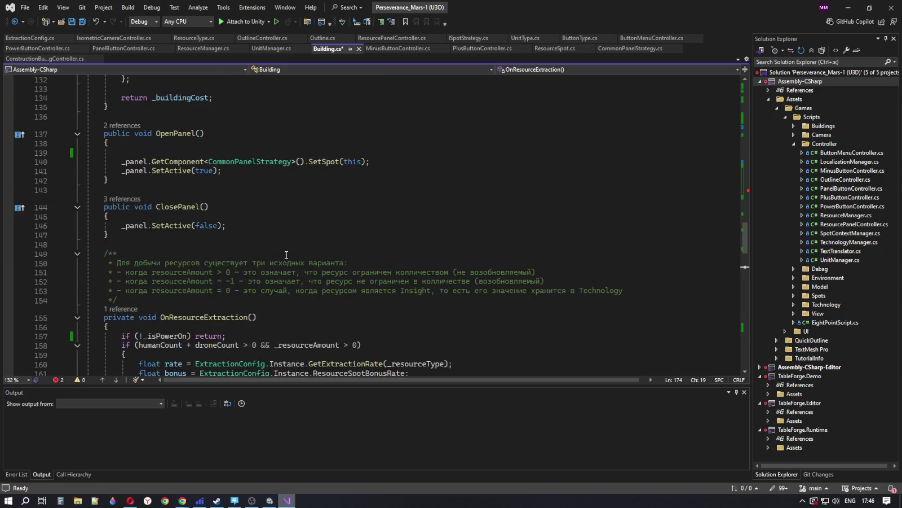
pyautogui.scroll(9, 286, 254)
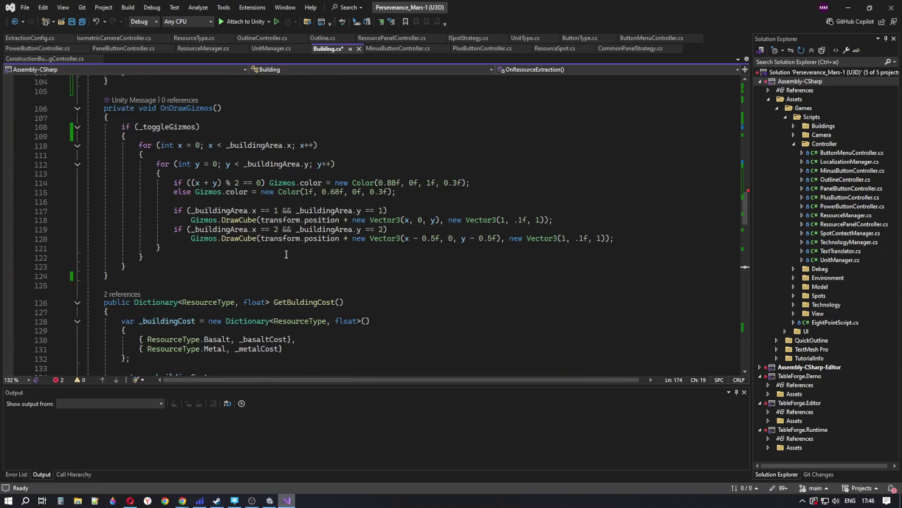
pyautogui.scroll(14, 286, 255)
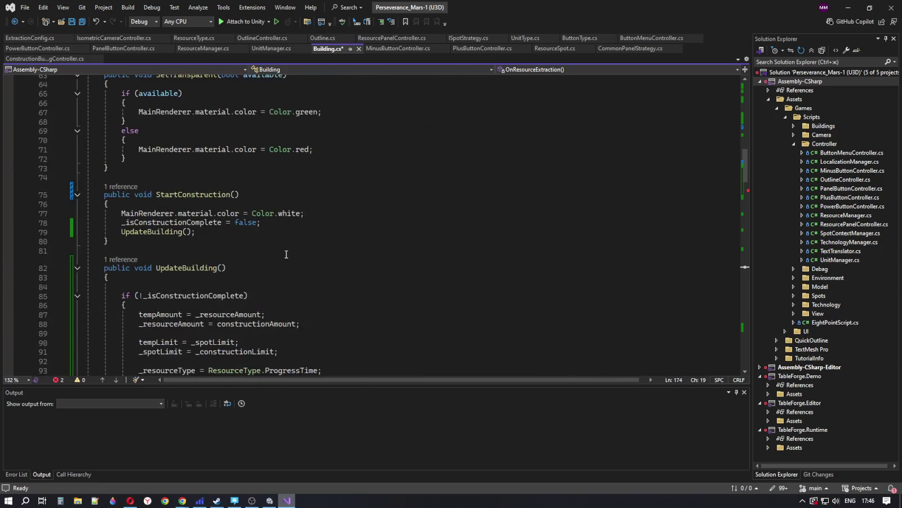
pyautogui.scroll(4, 286, 254)
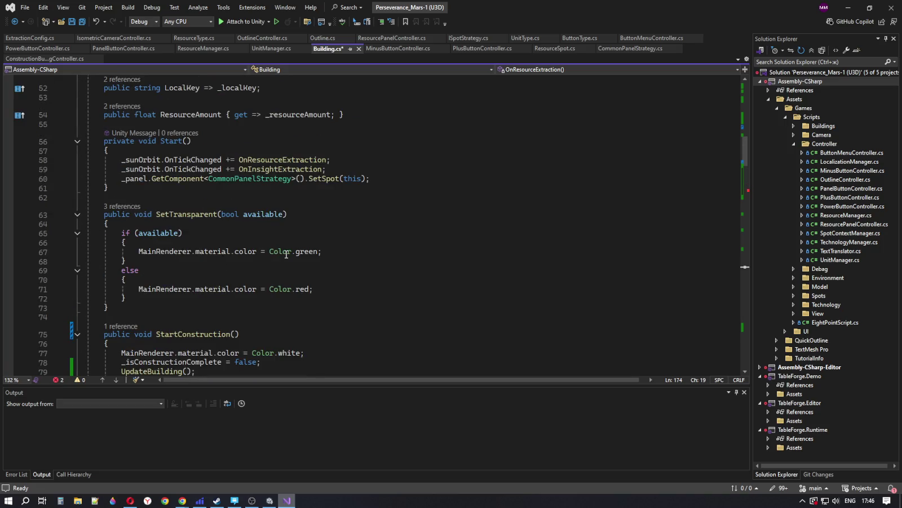
pyautogui.scroll(4, 286, 254)
pyautogui.scroll(-9, 286, 254)
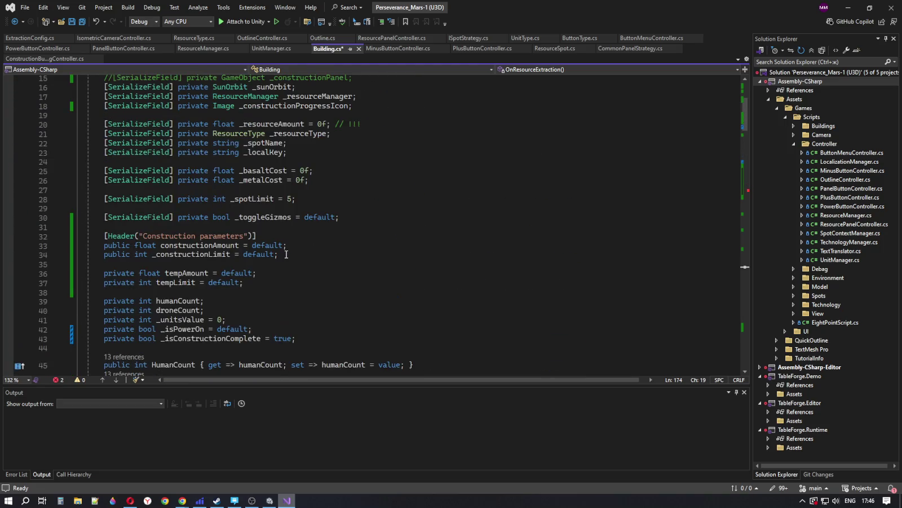
pyautogui.scroll(-3, 262, 223)
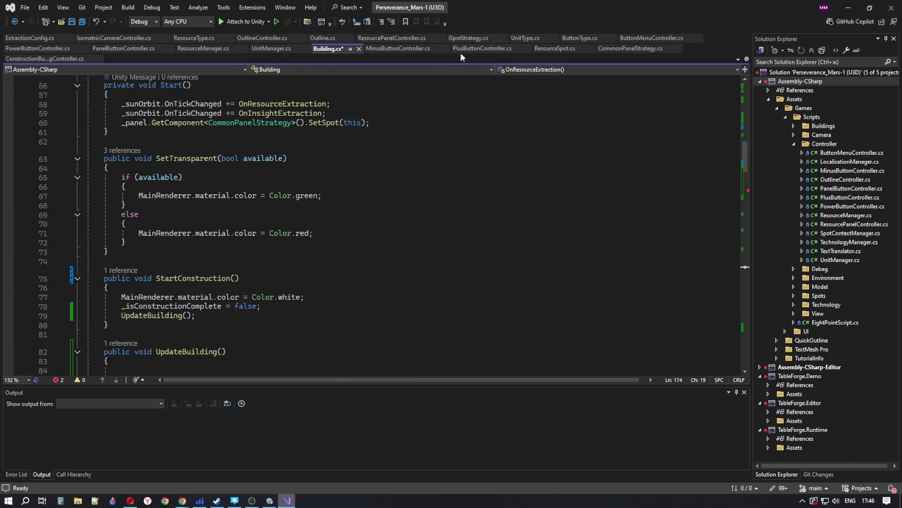
# Step: Review ResourceSpot.cs's Start method, then minimize Visual Studio to reveal the DeepSeek chat
pyautogui.click(546, 50)
pyautogui.scroll(-4, 366, 215)
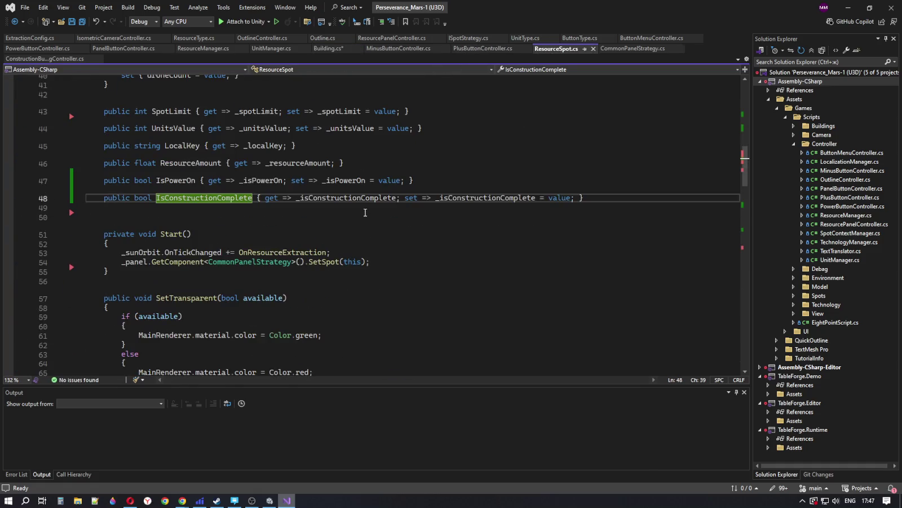
pyautogui.click(379, 235)
pyautogui.press('Down')
pyautogui.press('Down')
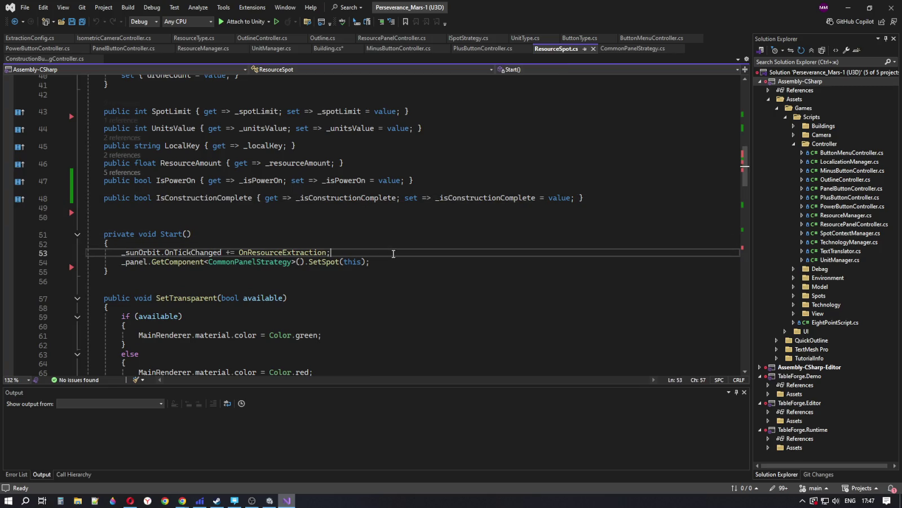
pyautogui.click(407, 262)
pyautogui.scroll(-7, 406, 263)
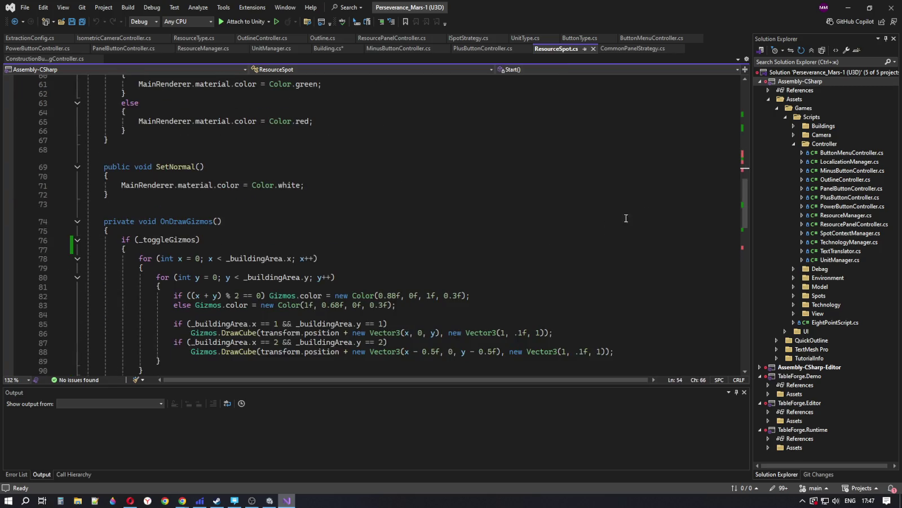
pyautogui.moveTo(749, 231)
pyautogui.mouseDown()
pyautogui.moveTo(749, 365)
pyautogui.moveTo(749, 308)
pyautogui.mouseUp()
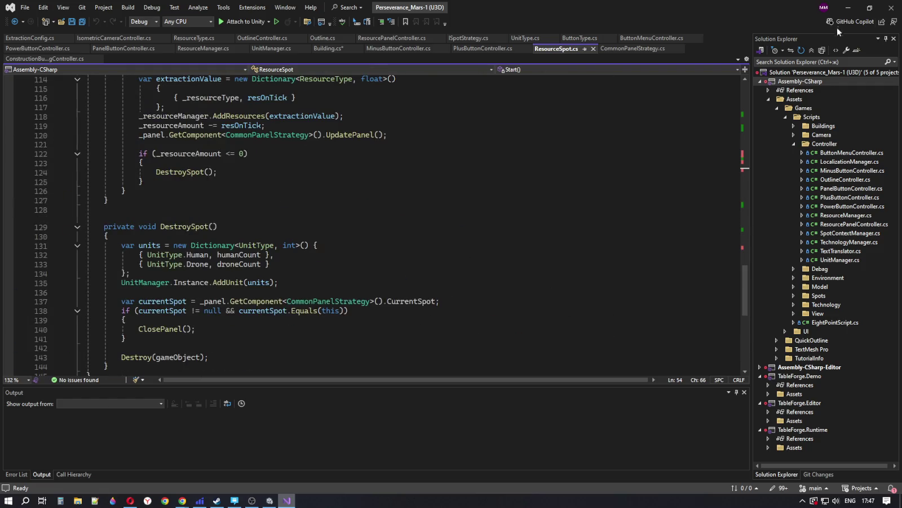
pyautogui.click(847, 8)
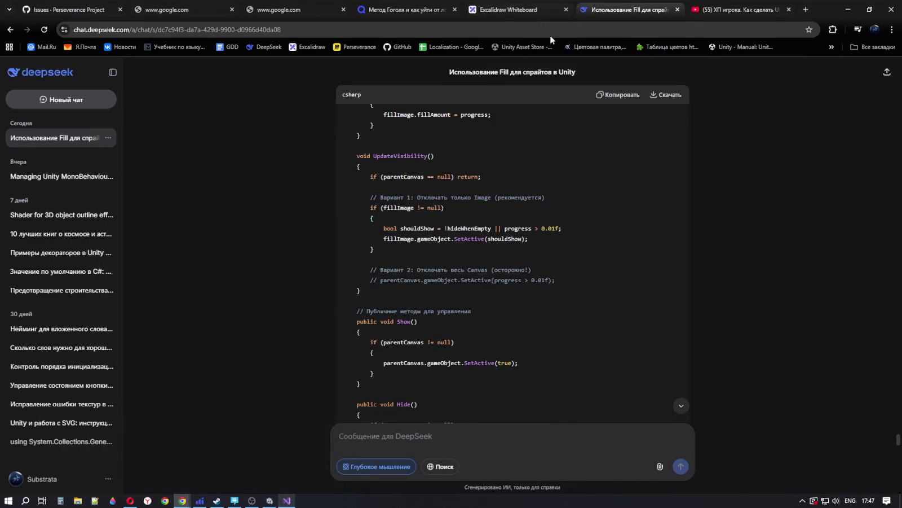
# Step: Restore Visual Studio showing ResourceSpot.cs's DestroySpot method
pyautogui.click(287, 500)
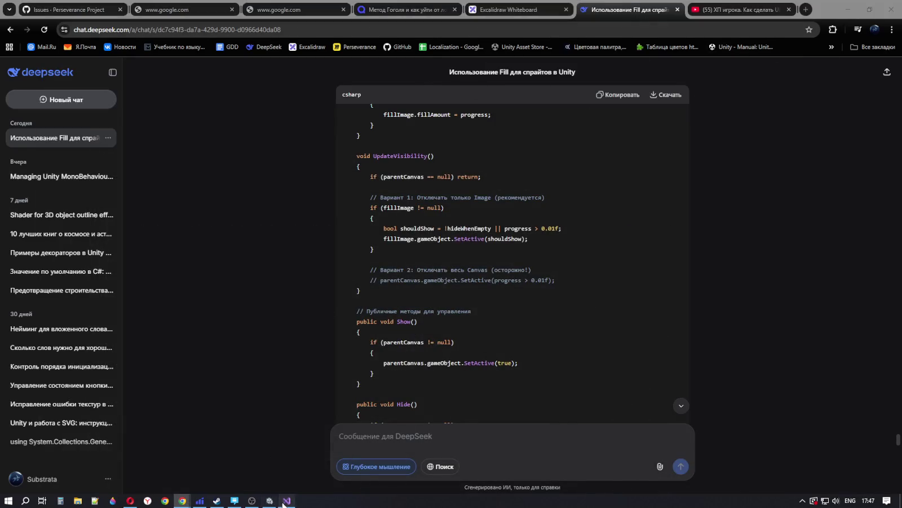
pyautogui.moveTo(183, 359)
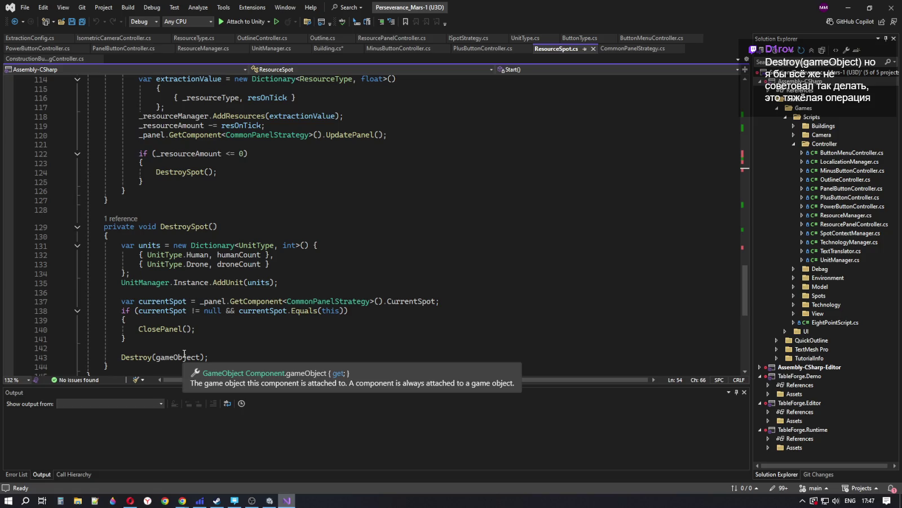
# Step: Review DestroySpot's Destroy(gameObject) line and OnResourceExtraction, then bring up the Unity Editor
pyautogui.click(214, 357)
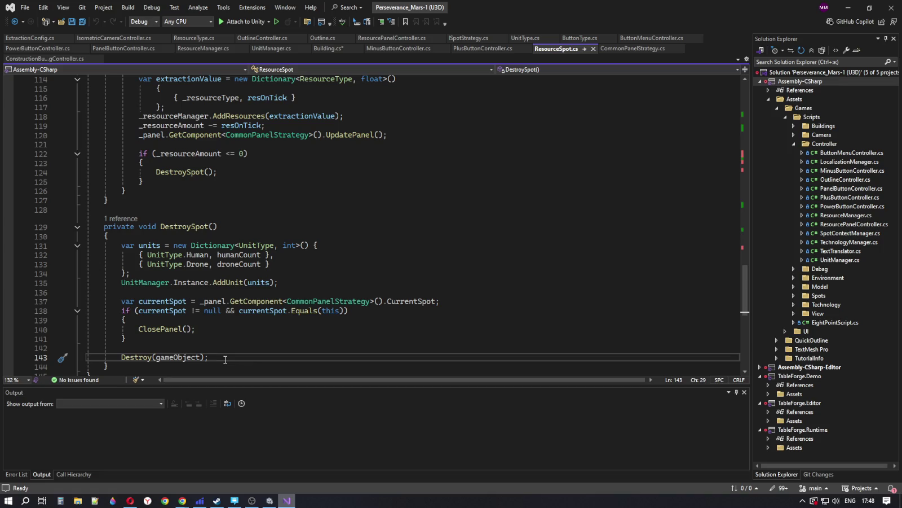
pyautogui.scroll(5, 234, 208)
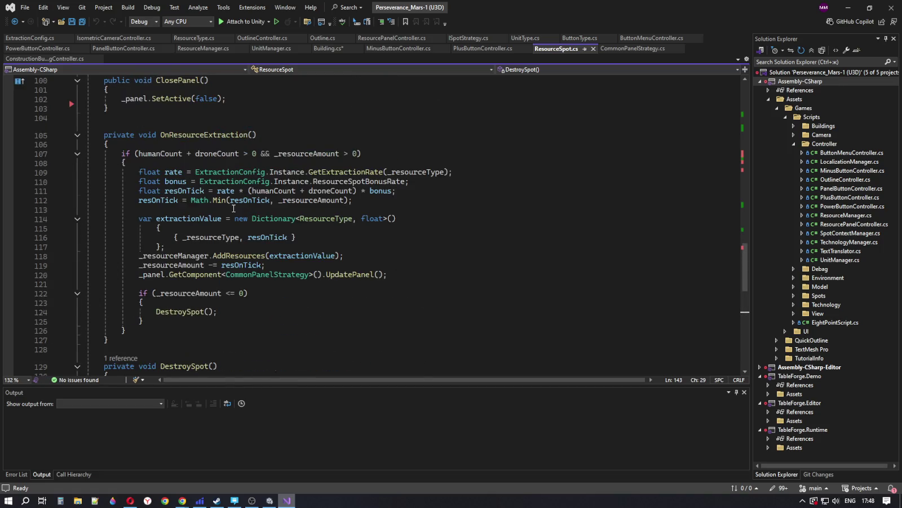
pyautogui.click(270, 501)
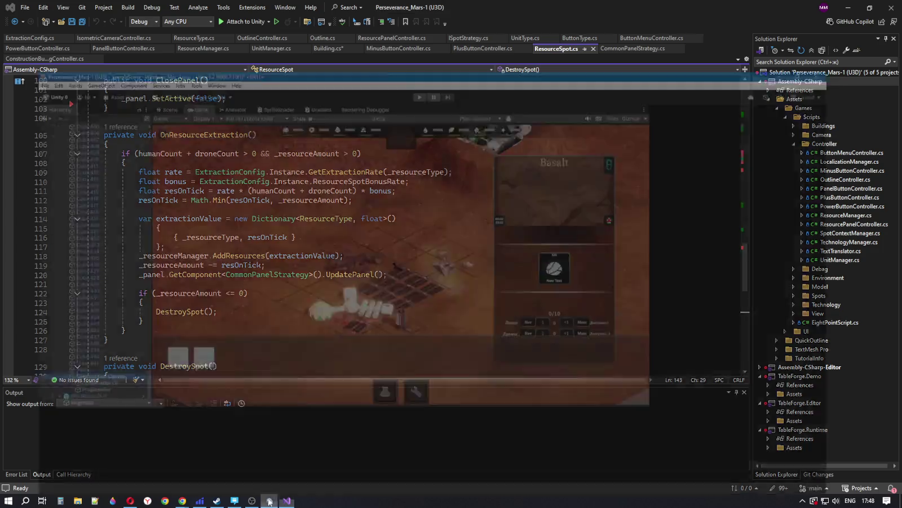
# Step: In the Scene view, inspect Construction Canvas, ProgressBar and ProgressBar (1)
pyautogui.click(287, 500)
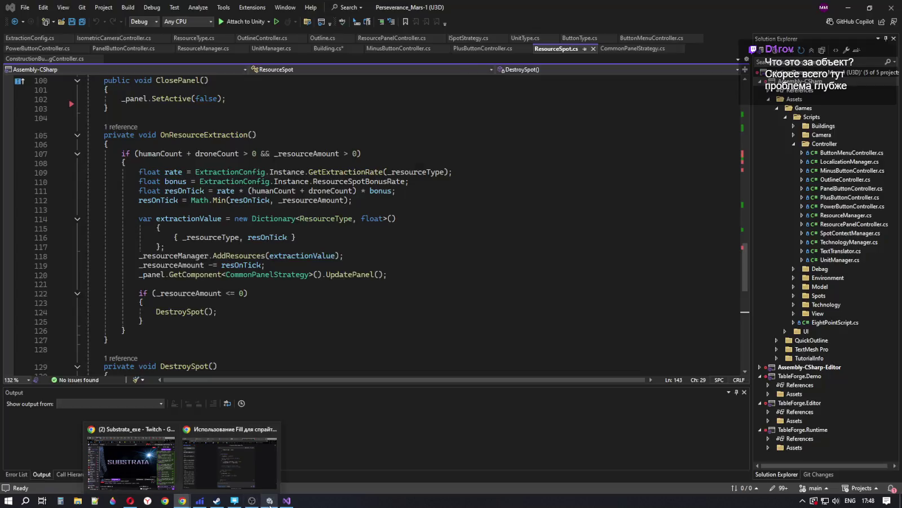
pyautogui.click(284, 457)
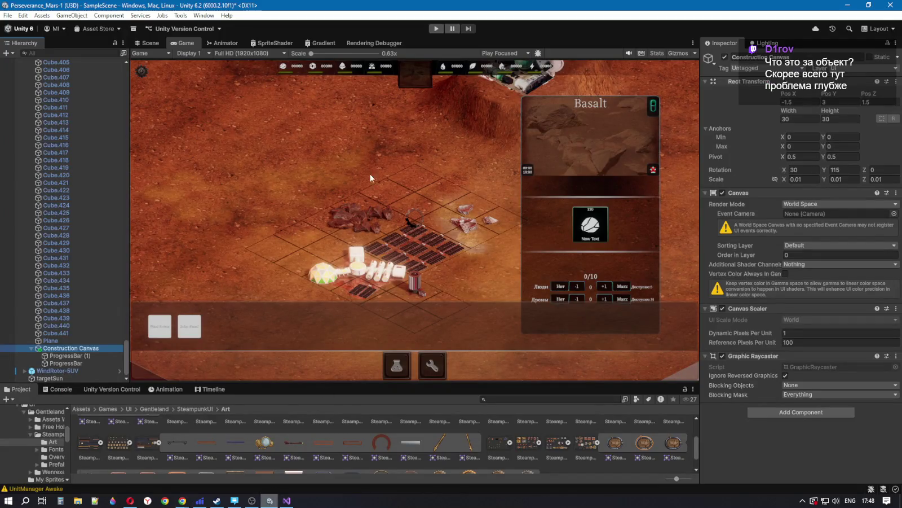
pyautogui.click(148, 43)
pyautogui.moveTo(352, 148)
pyautogui.mouseDown()
pyautogui.moveTo(340, 151)
pyautogui.moveTo(476, 141)
pyautogui.moveTo(530, 253)
pyautogui.moveTo(420, 226)
pyautogui.mouseUp()
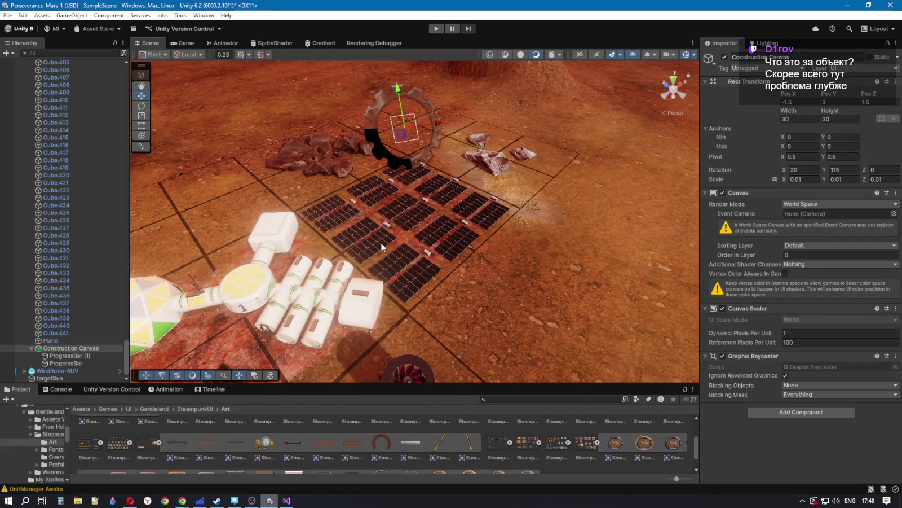
pyautogui.click(62, 348)
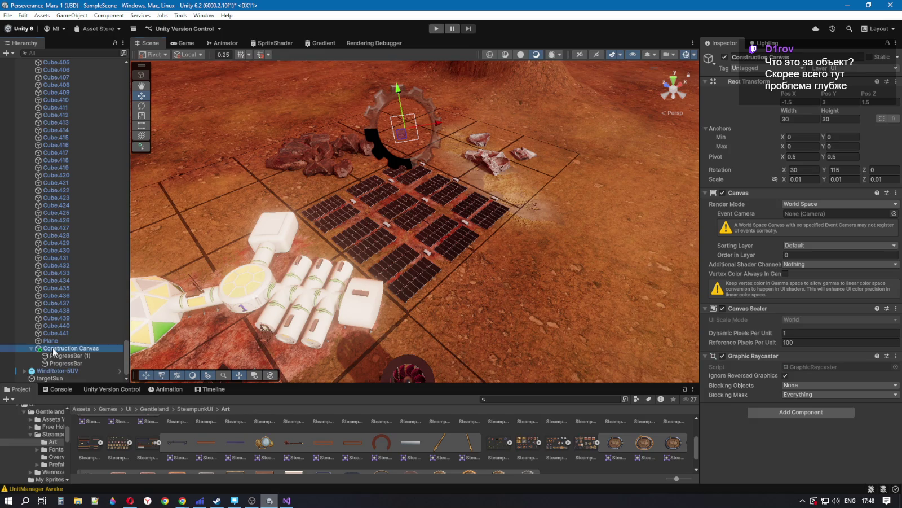
pyautogui.click(68, 363)
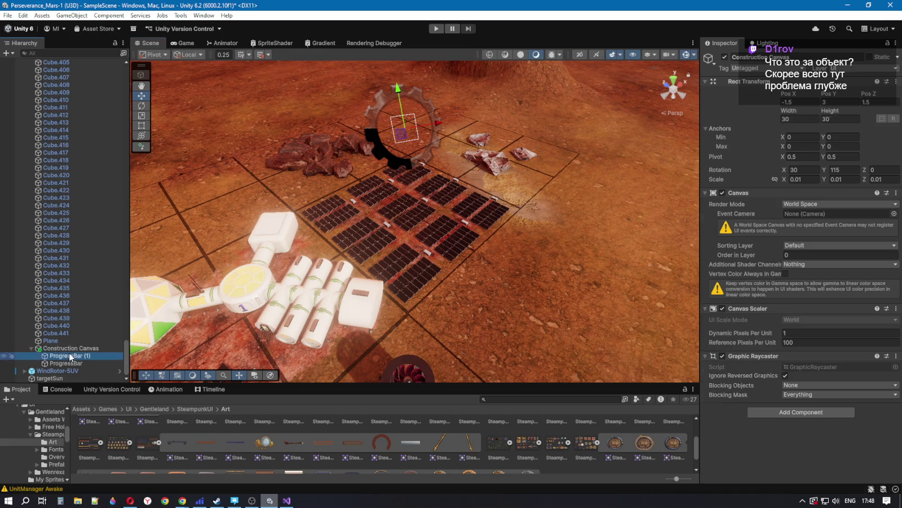
pyautogui.click(66, 356)
pyautogui.click(66, 363)
pyautogui.click(71, 348)
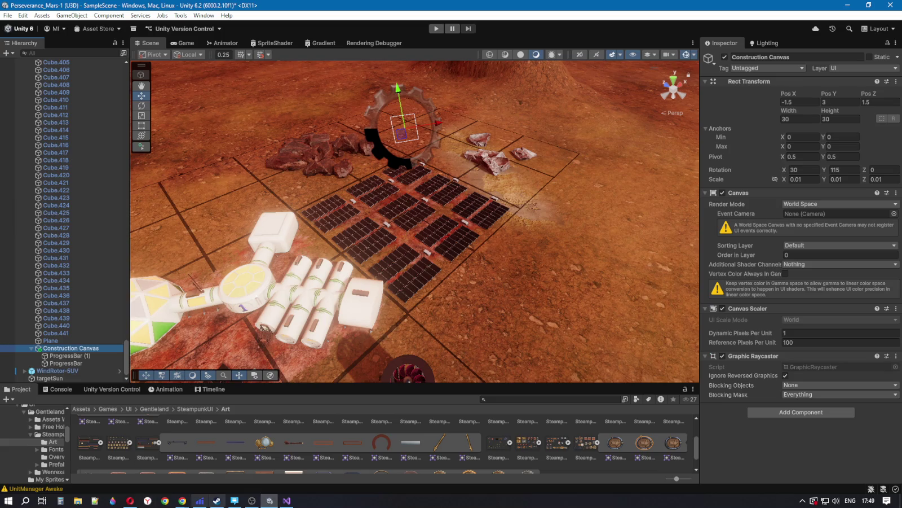
# Step: Back in Visual Studio, place the cursor inside the _resourceAmount <= 0 check on line 123
pyautogui.click(286, 501)
pyautogui.click(313, 293)
pyautogui.click(301, 301)
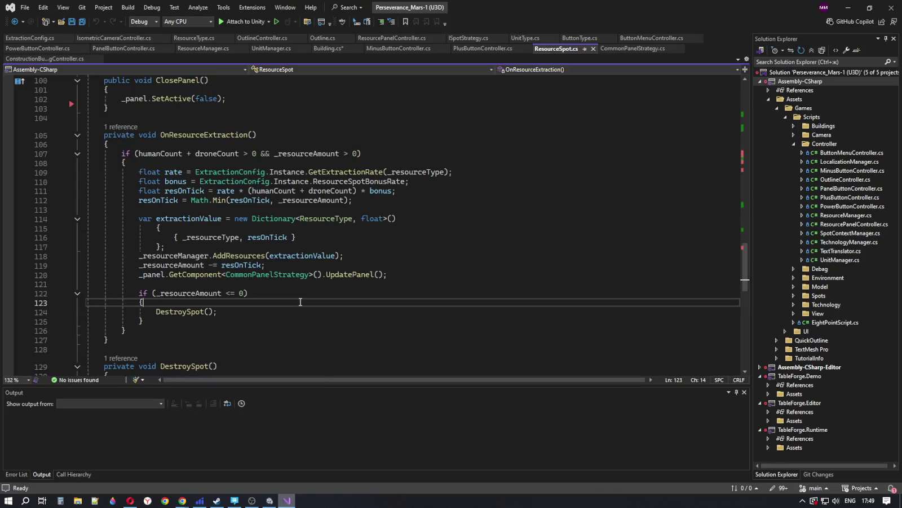
# Step: Switch to Building.cs and place the cursor at the end of StartConstruction on line 80
pyautogui.scroll(2, 301, 302)
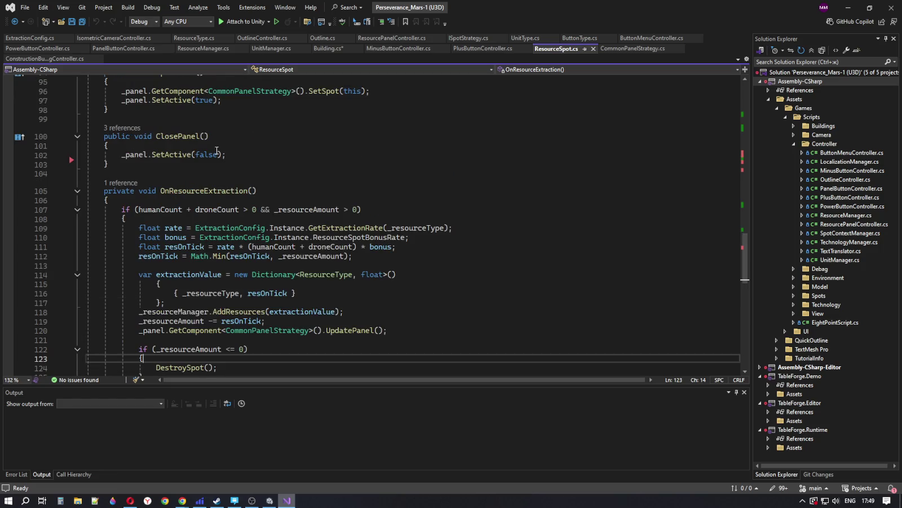
pyautogui.click(323, 48)
pyautogui.scroll(-5, 288, 263)
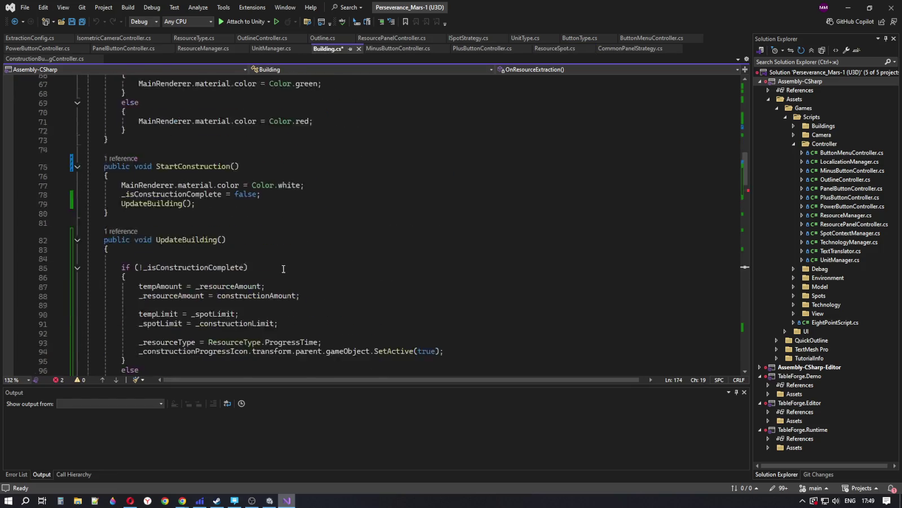
pyautogui.scroll(3, 210, 237)
pyautogui.click(210, 241)
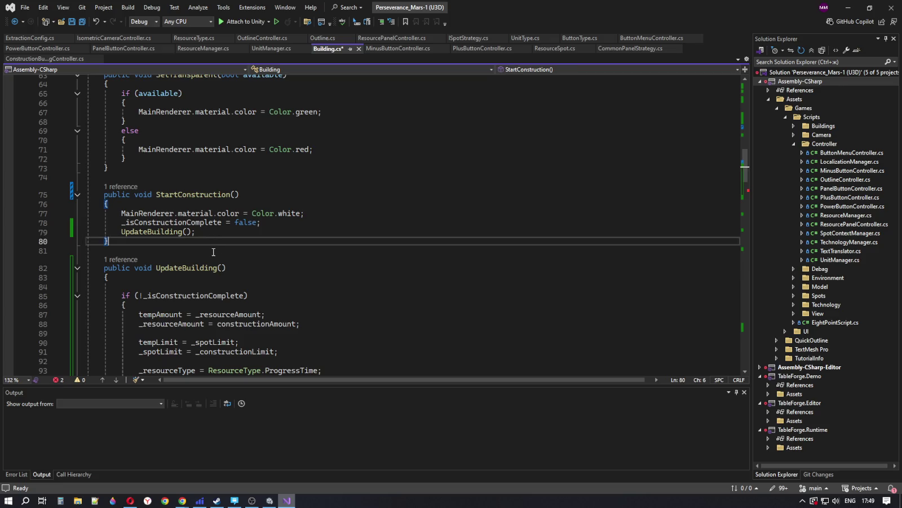
# Step: Move down to UpdateBuilding and put the cursor after gameObject on unfinished line 102
pyautogui.scroll(-4, 210, 237)
pyautogui.scroll(-1, 228, 230)
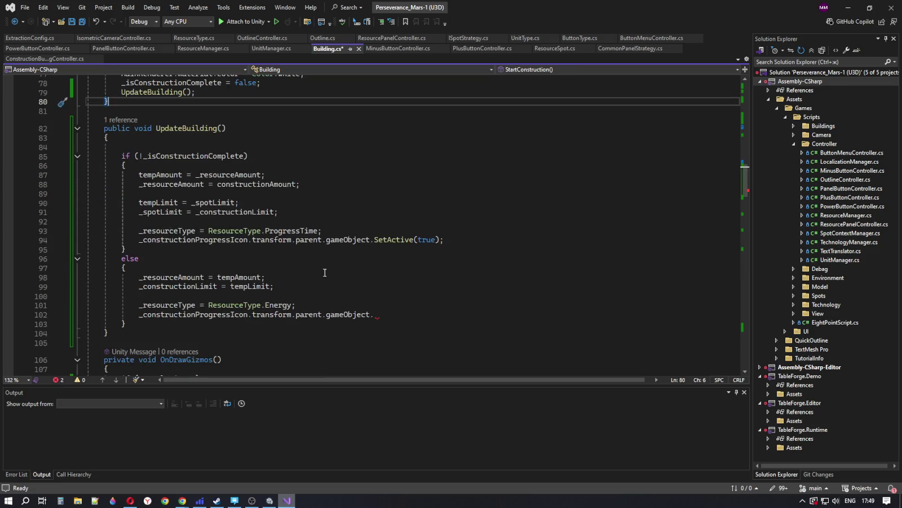
pyautogui.click(376, 320)
pyautogui.click(326, 316)
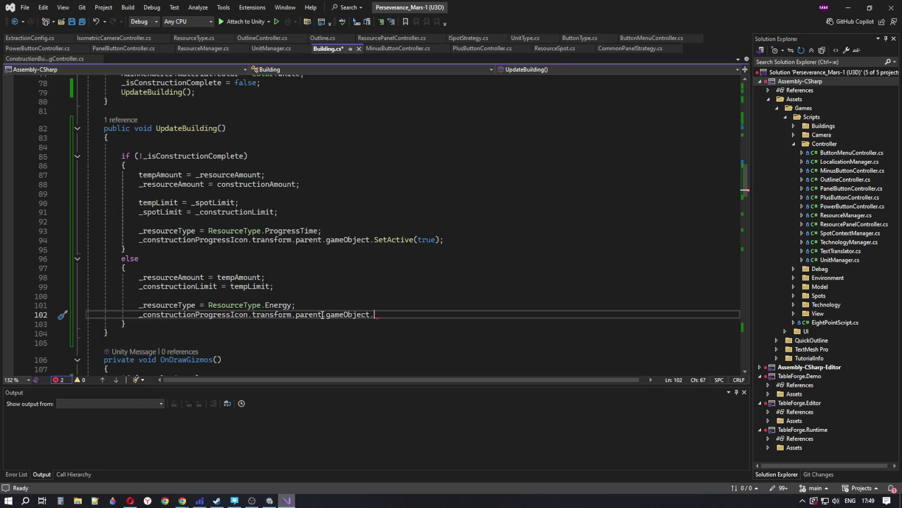
pyautogui.click(378, 314)
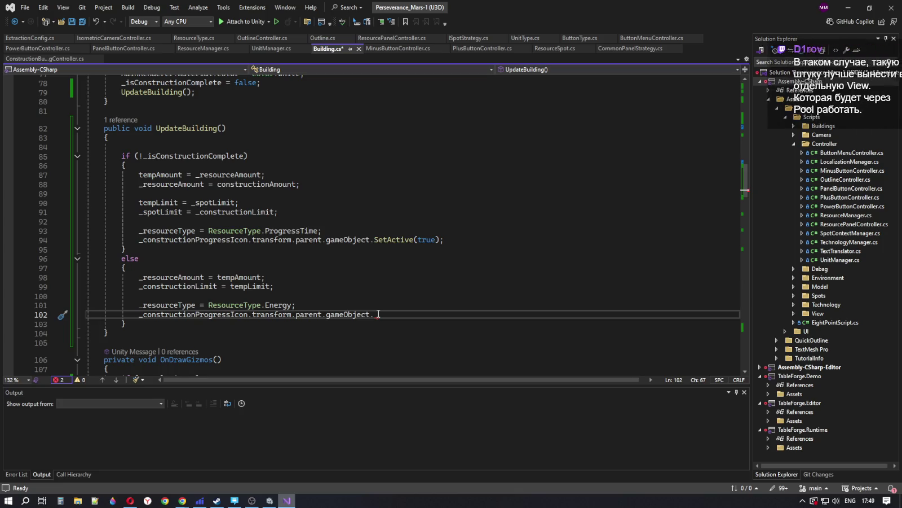